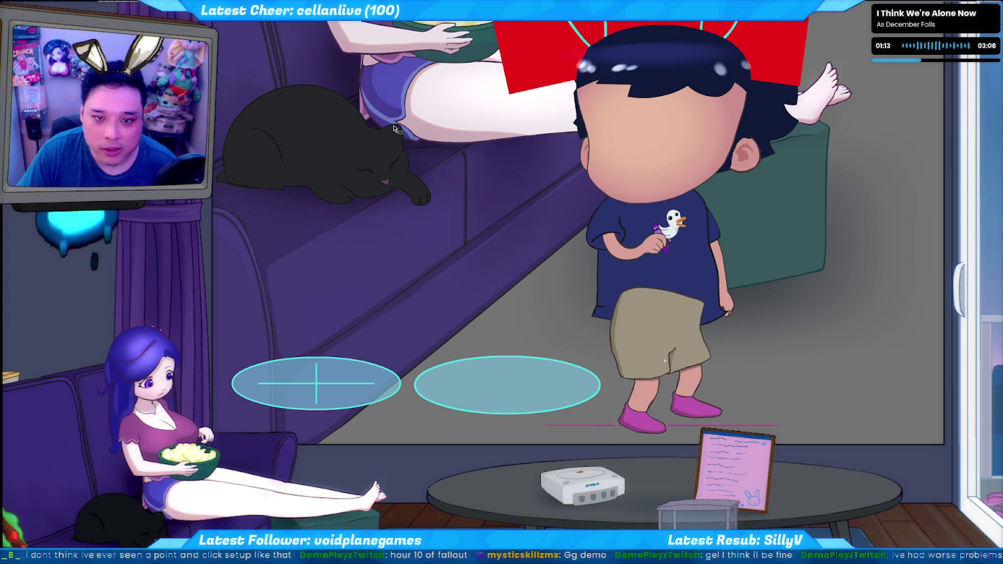
# Switch the duck-shirt boy to a seated, feet-dangling pose, inspect his leg sprite, and save.
pyautogui.click(665, 360)
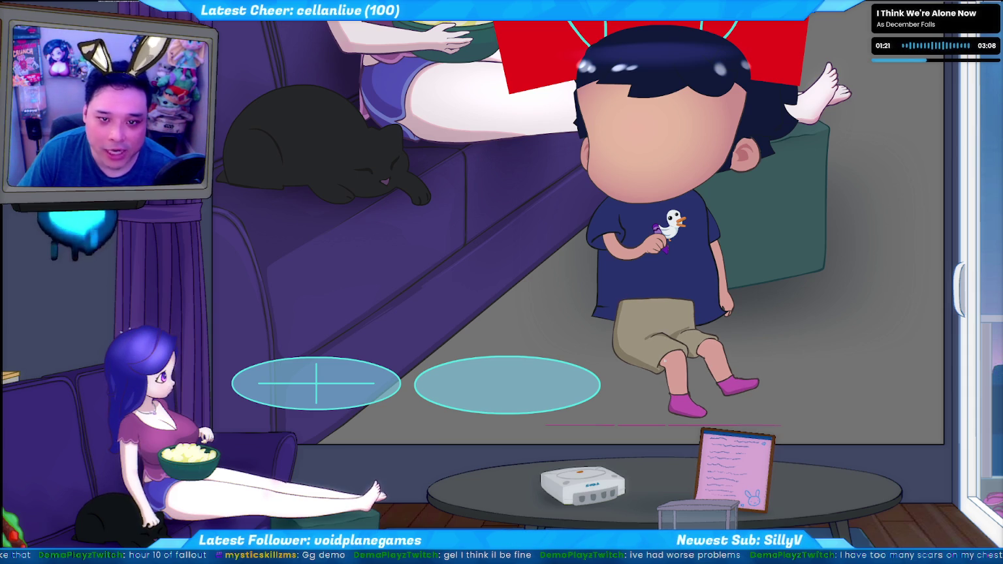
pyautogui.click(646, 351)
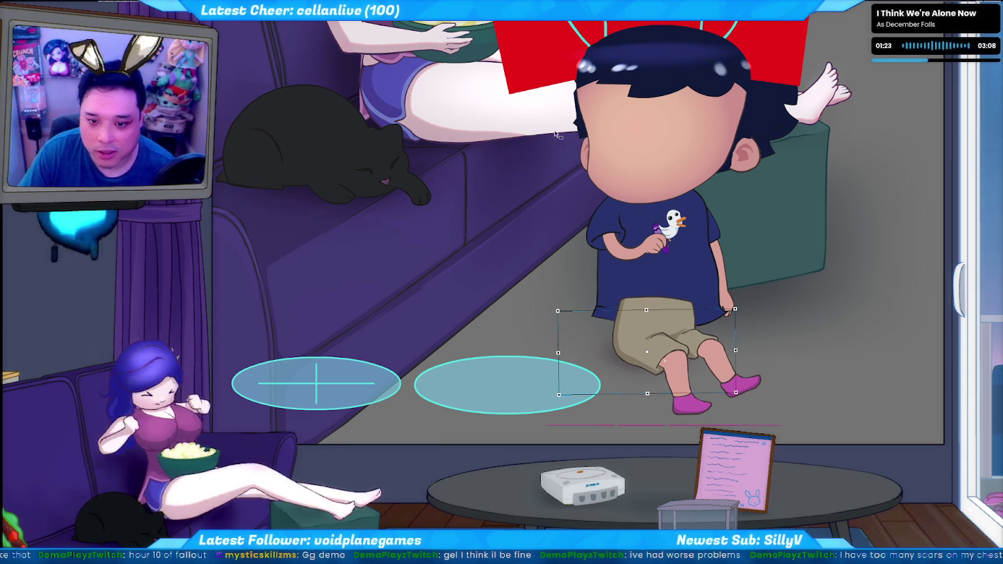
pyautogui.click(827, 273)
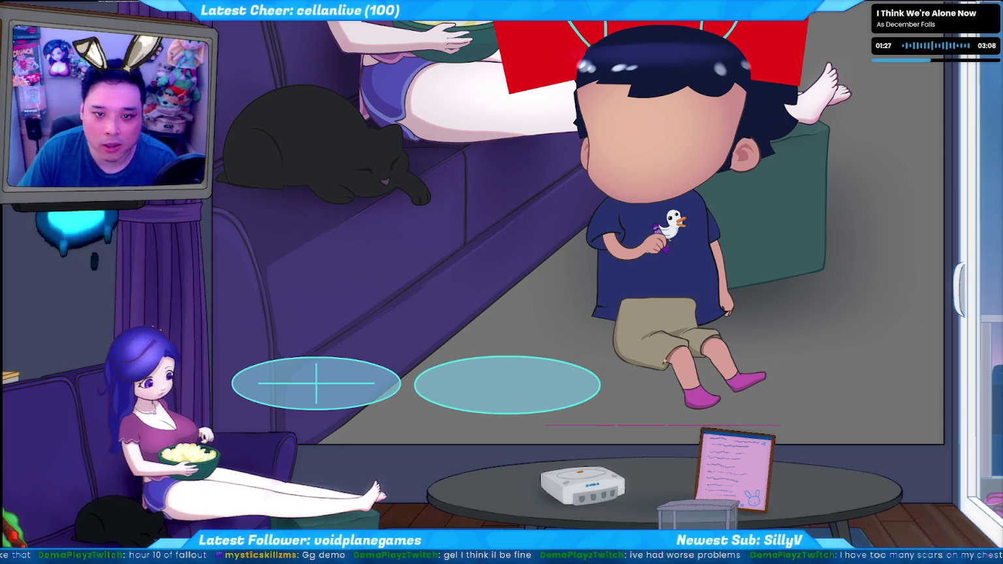
pyautogui.click(653, 340)
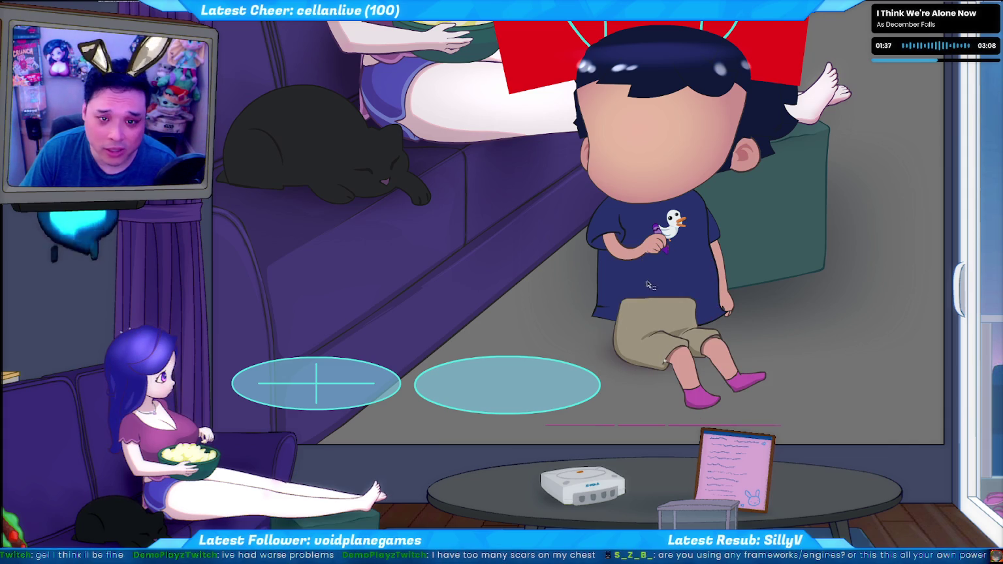
pyautogui.click(619, 371)
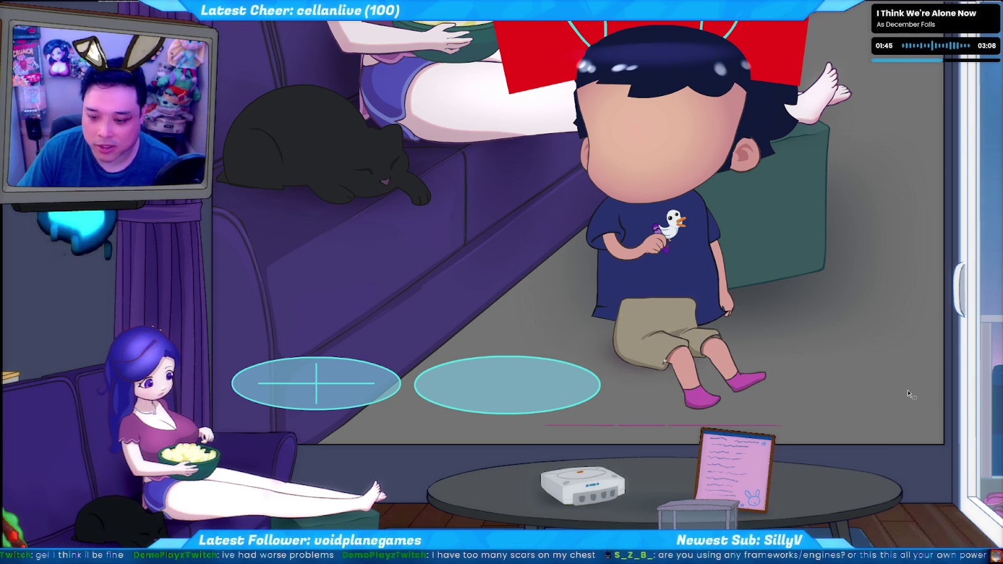
pyautogui.hotkey('ctrl', 's')
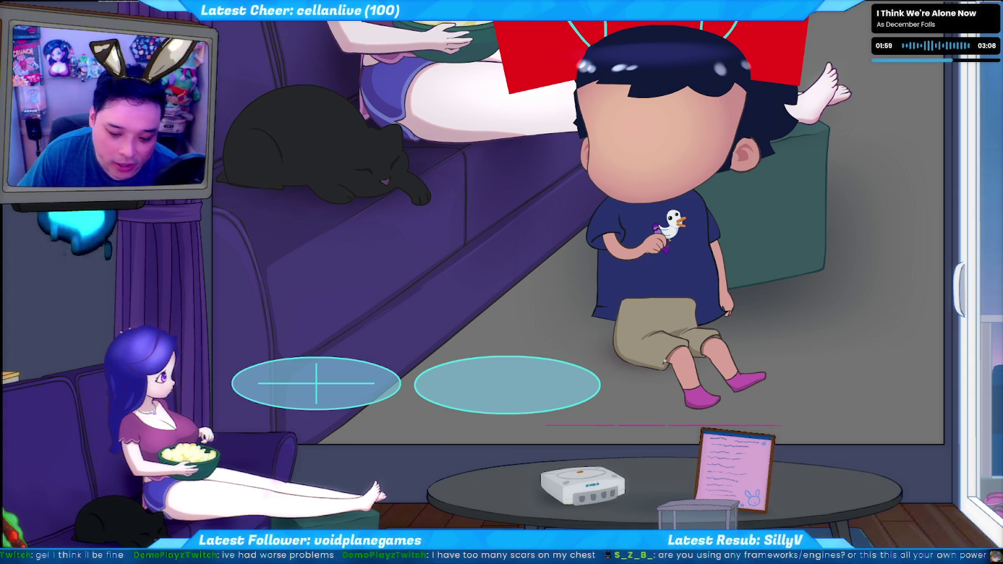
pyautogui.hotkey('alt', 'Tab')
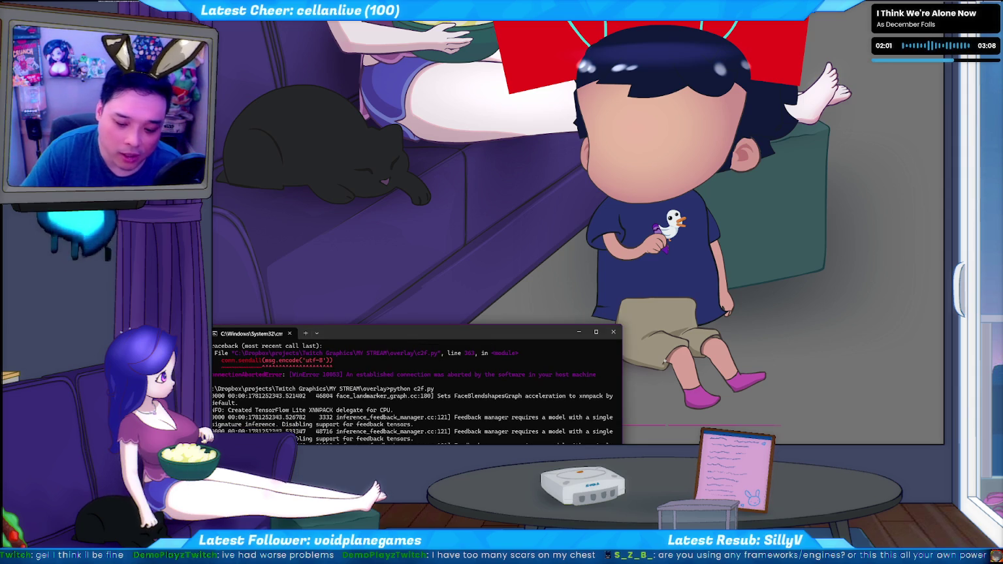
# Check the c2f.py console output, then bring up the overlay folder window.
pyautogui.hotkey('alt', 'Tab')
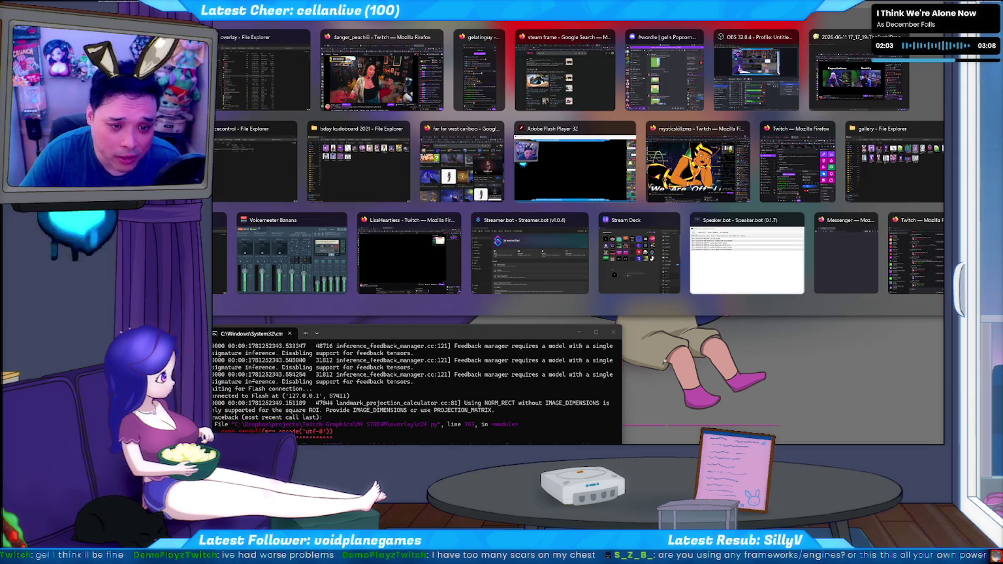
pyautogui.hotkey('alt', 'Tab')
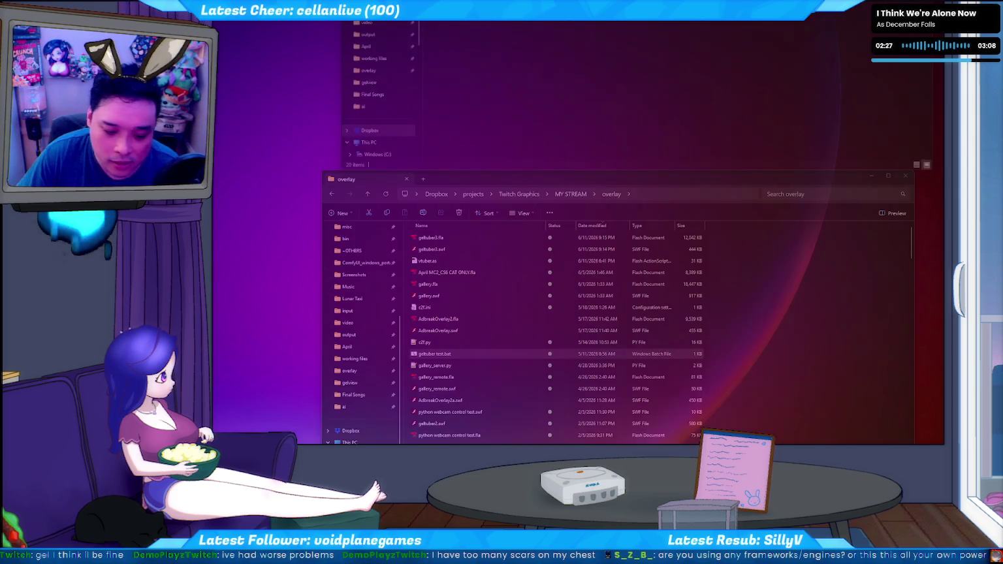
# Launch geltuber test.bat from the overlay folder and allow its Flash network access.
pyautogui.click(435, 353)
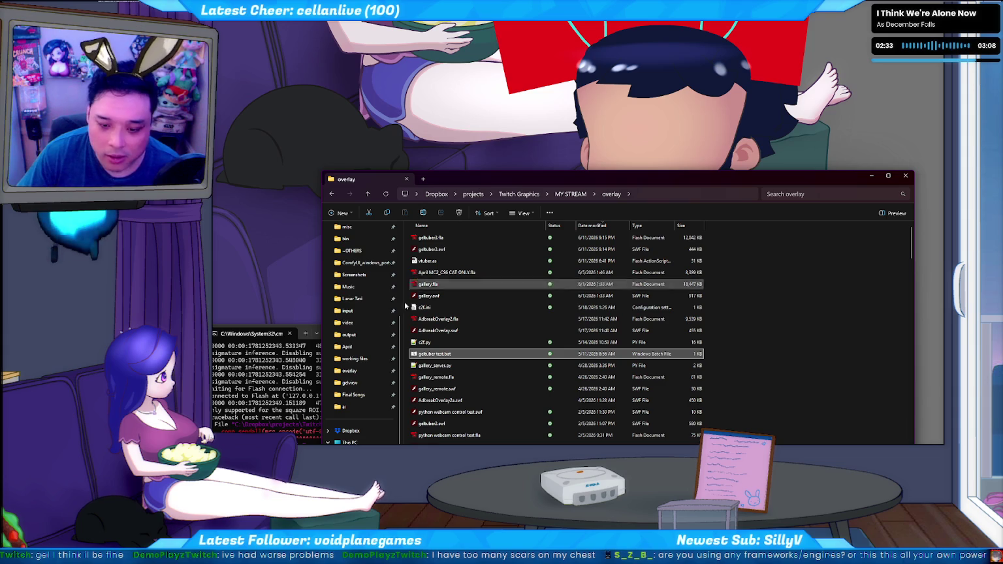
pyautogui.doubleClick(416, 354)
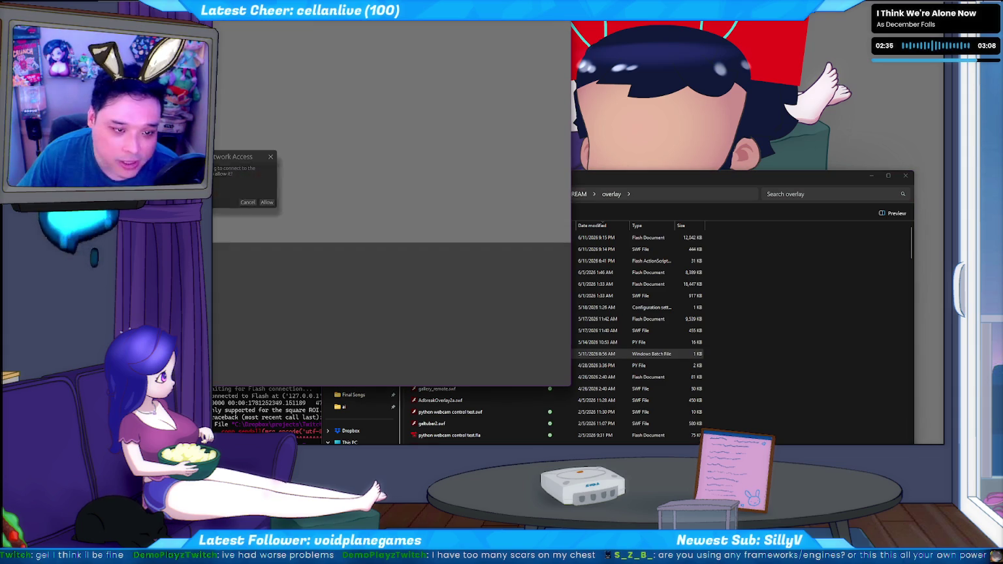
pyautogui.click(267, 203)
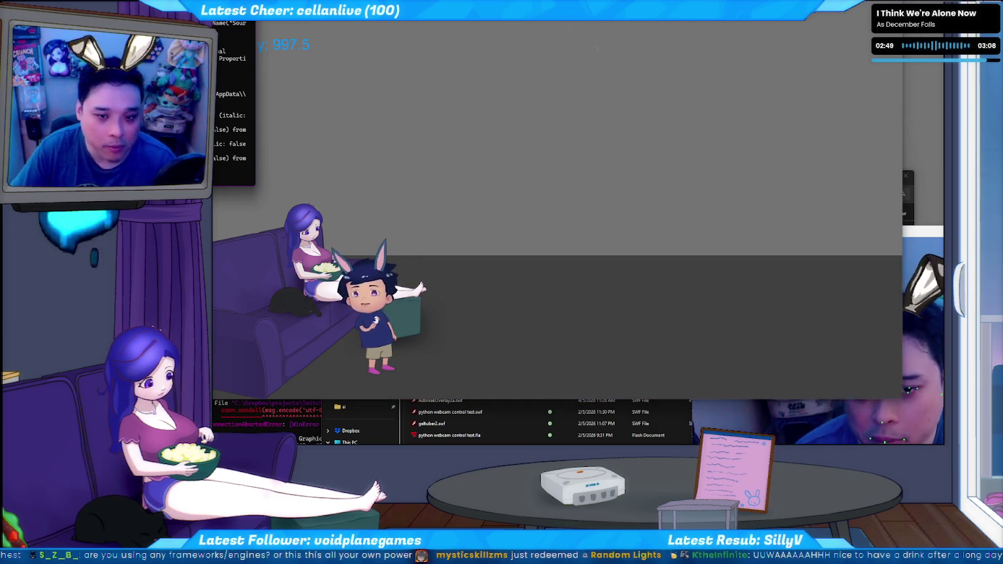
# Maximize the Flash Player window and send the chibi walking across the floor.
pyautogui.doubleClick(475, 27)
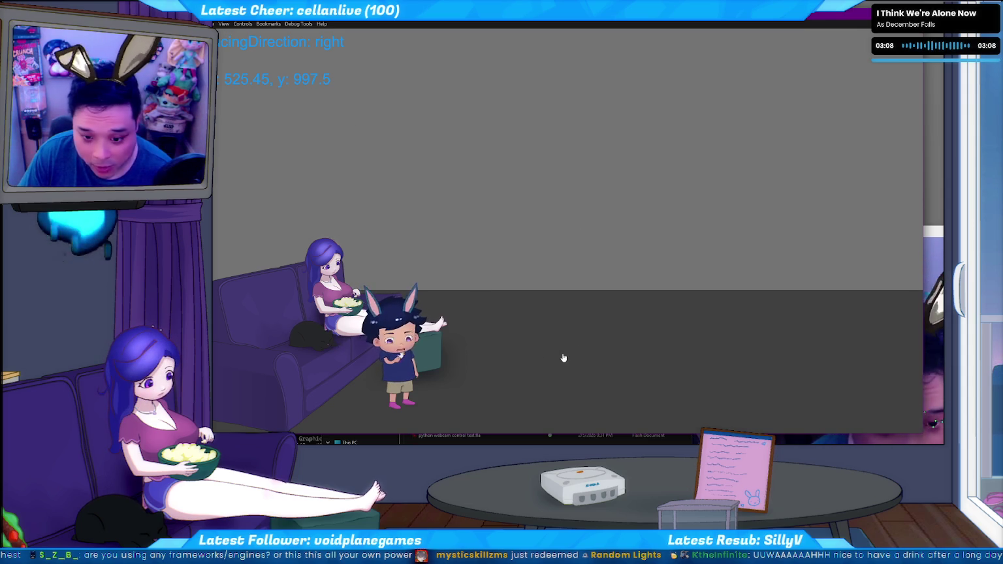
pyautogui.click(501, 394)
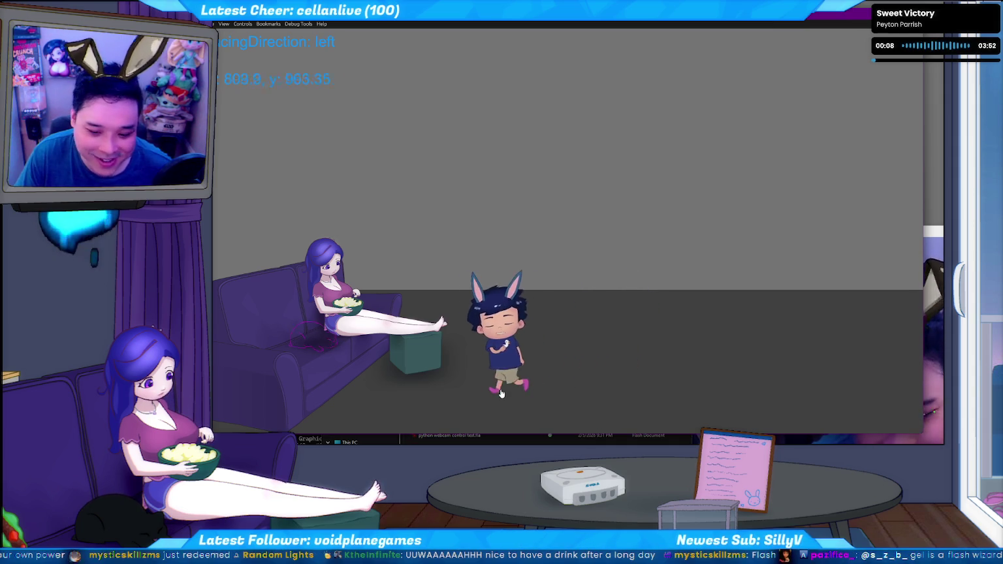
# Walk the chibi between floor spots and onto the couch to sit.
pyautogui.click(594, 392)
pyautogui.click(523, 387)
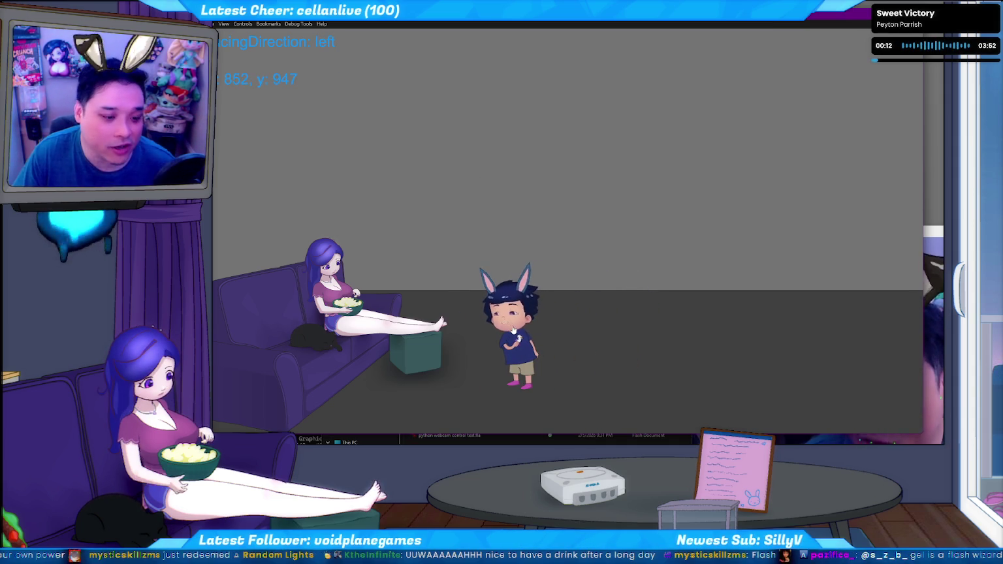
pyautogui.click(395, 369)
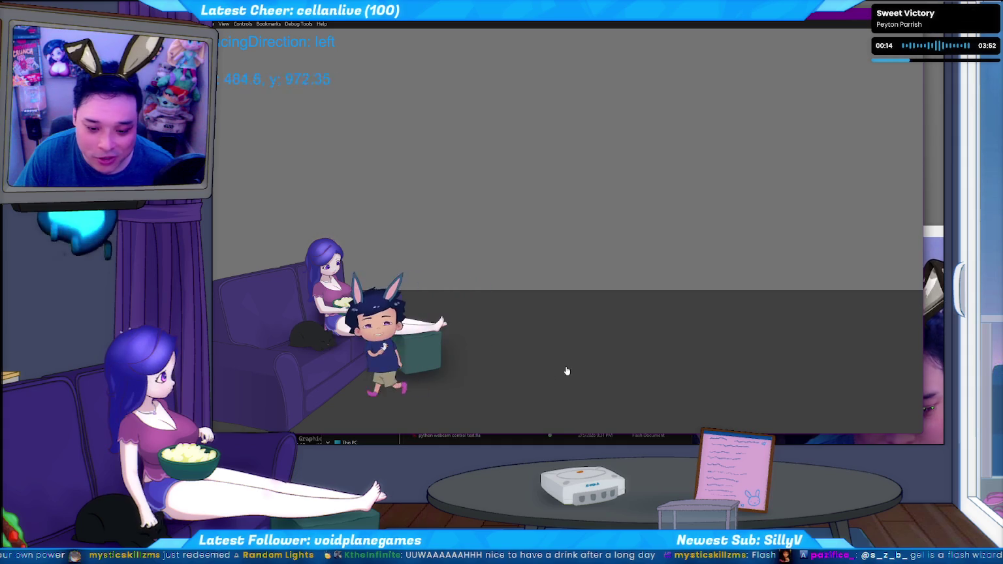
pyautogui.click(496, 409)
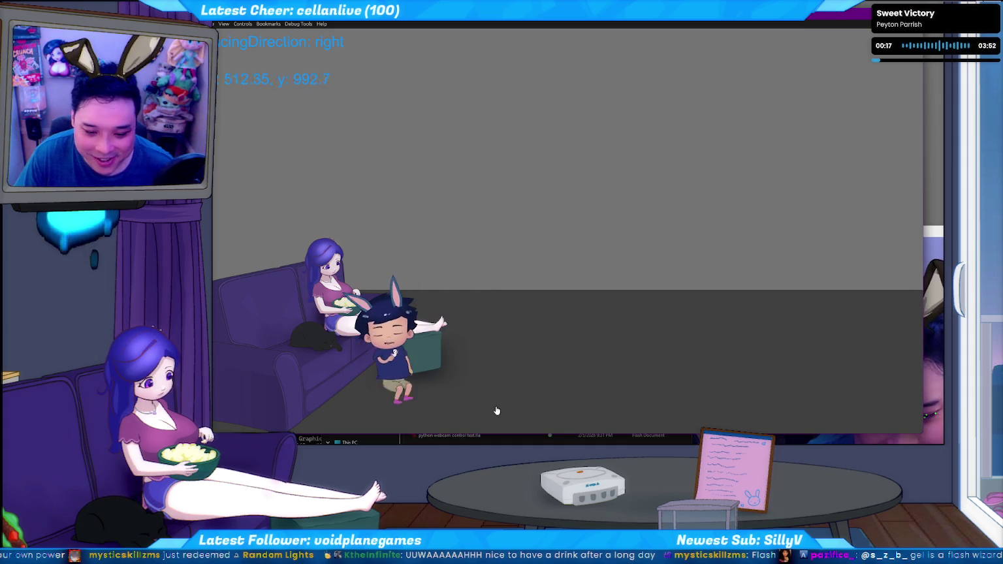
pyautogui.click(355, 400)
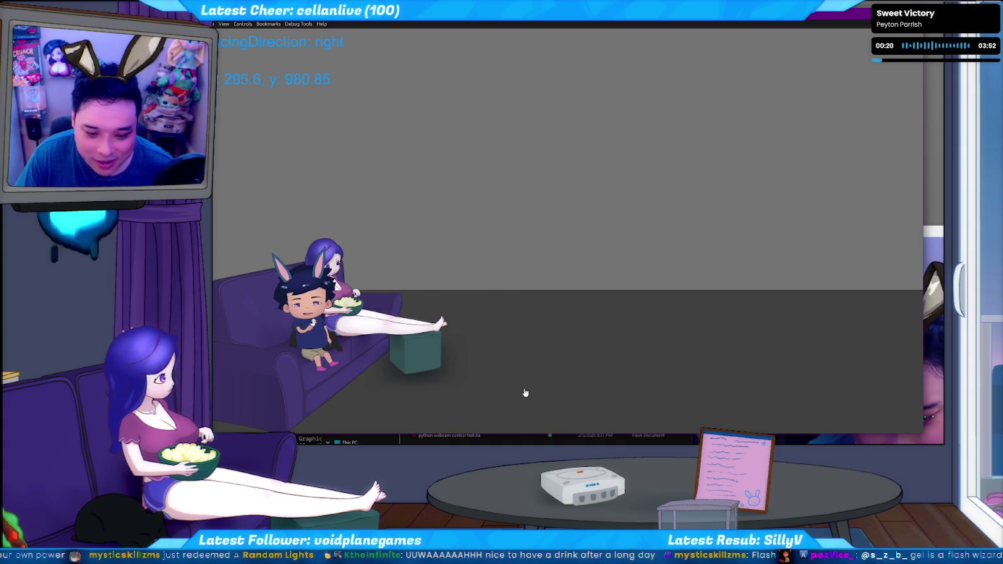
# Repeat getting the chibi up and back onto the couch, then close Flash Player.
pyautogui.click(484, 416)
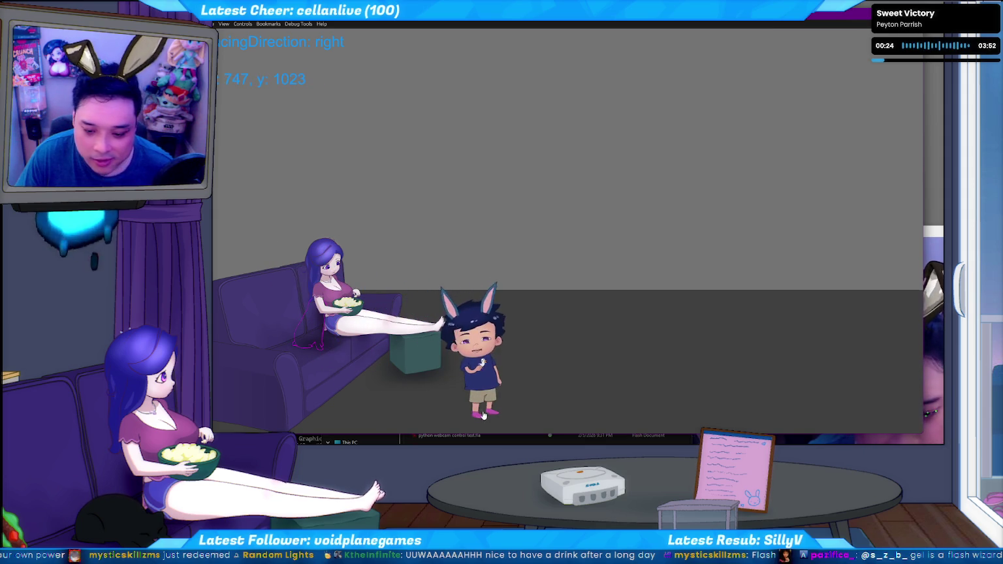
pyautogui.click(355, 404)
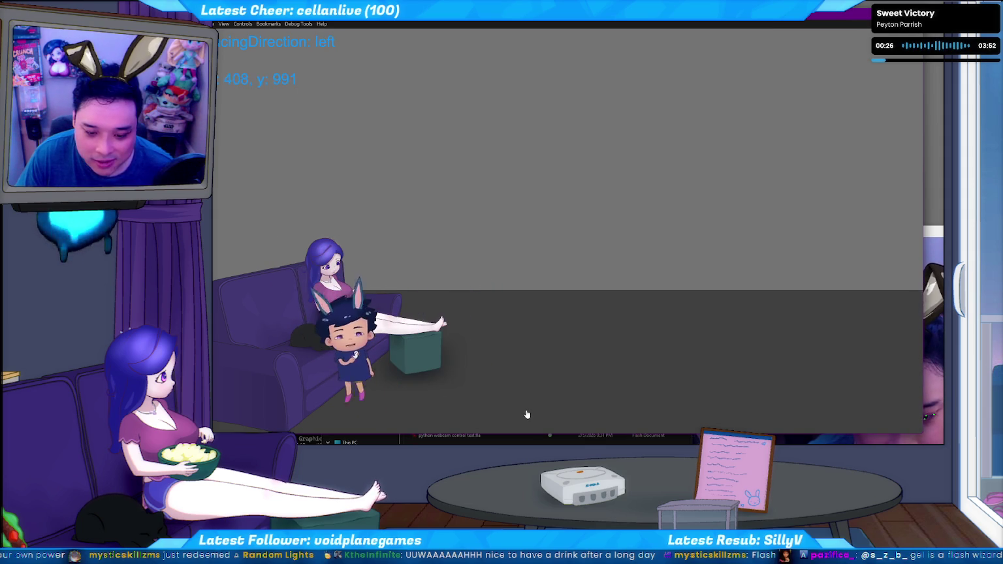
pyautogui.click(494, 416)
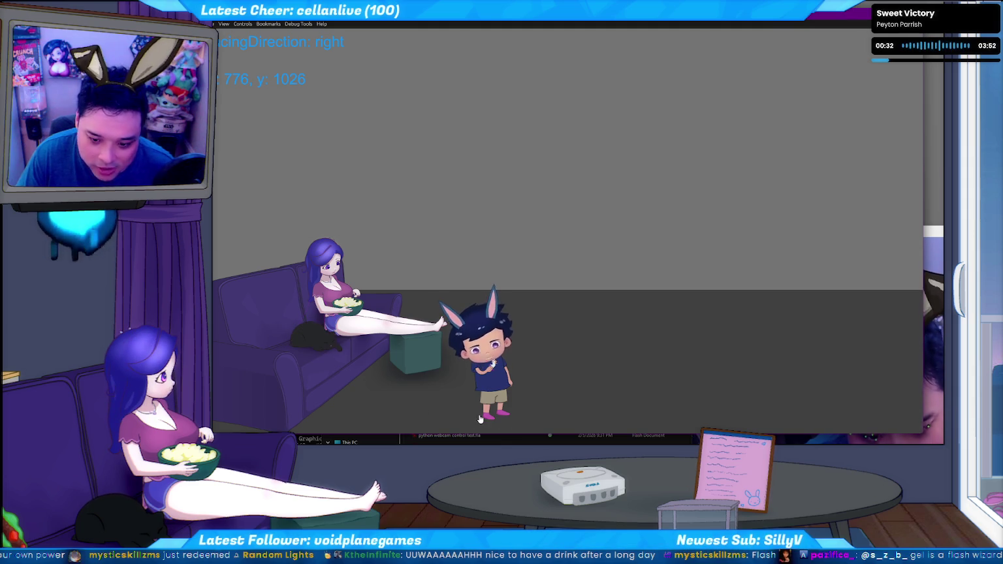
pyautogui.click(398, 410)
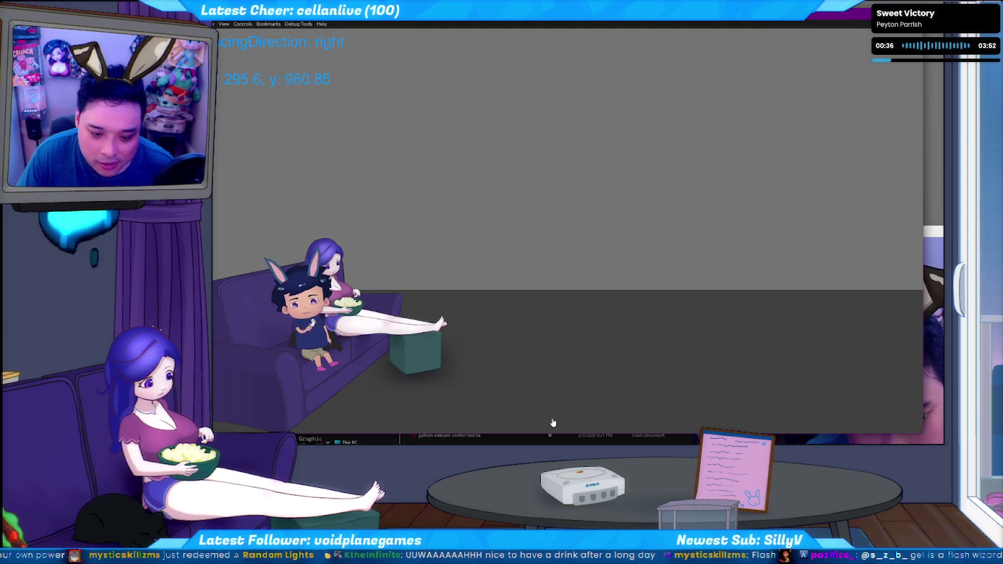
pyautogui.hotkey('ctrl', 'w')
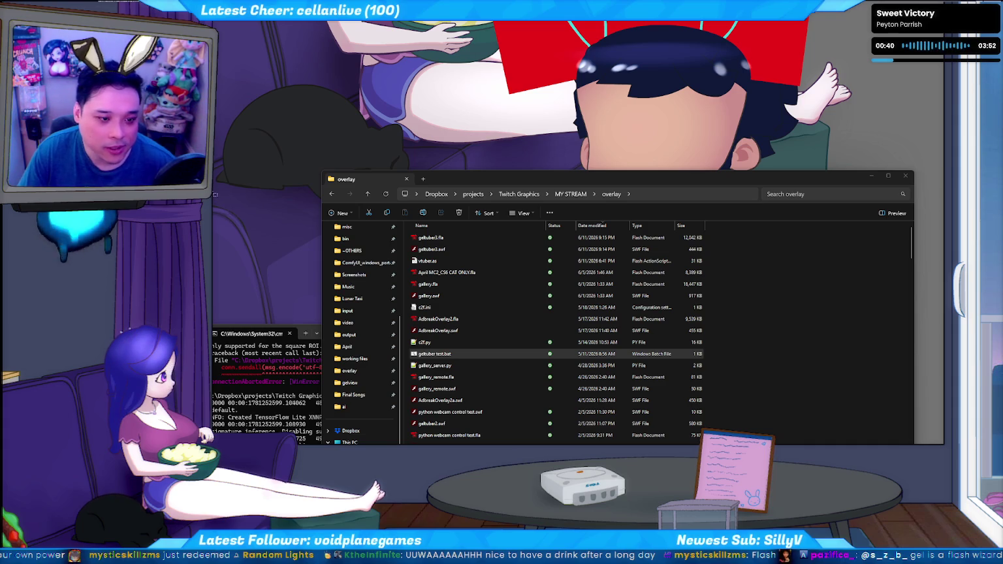
# Relaunch the overlay window and make the seated boy hop.
pyautogui.press('Return')
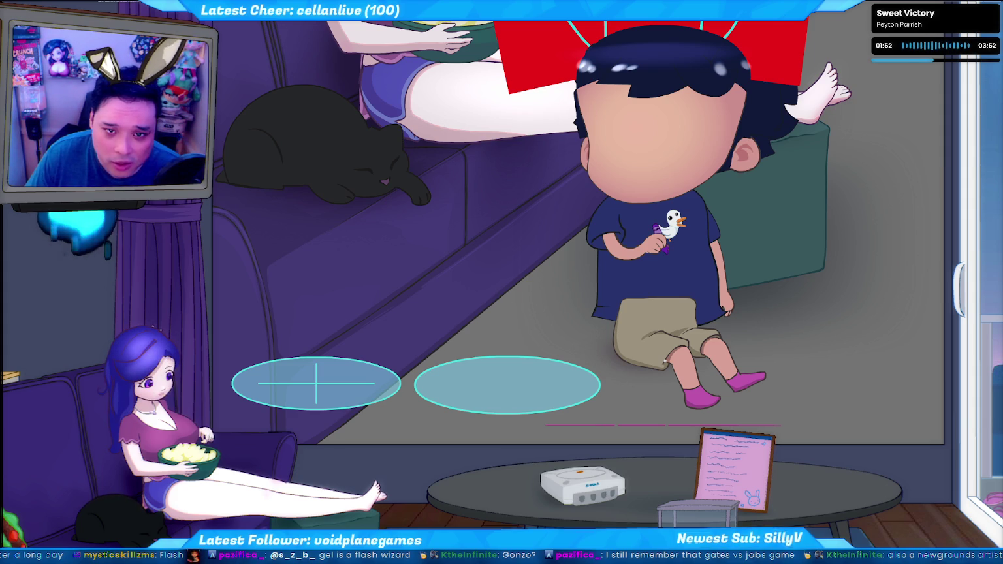
pyautogui.click(665, 360)
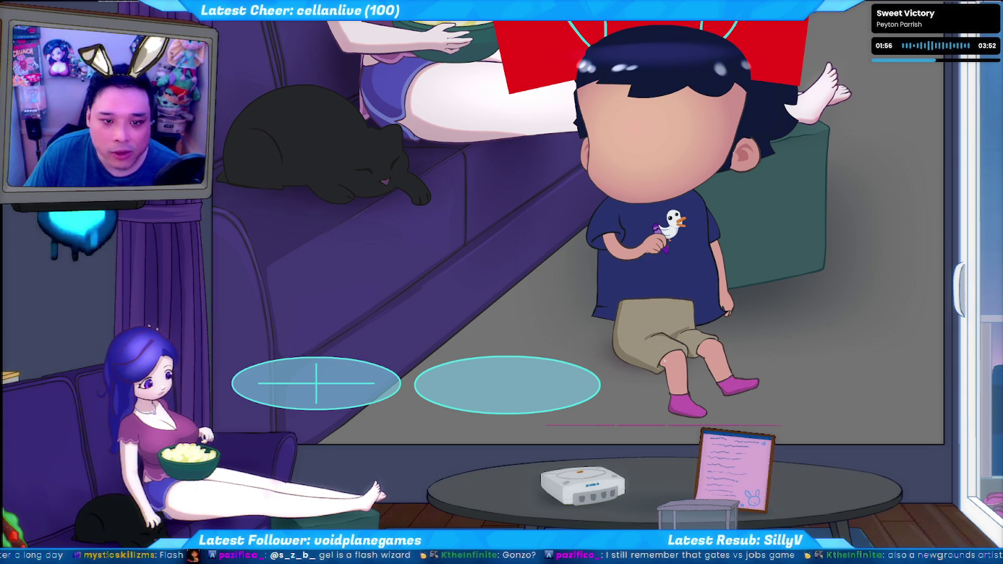
pyautogui.hotkey('alt', 'Tab')
pyautogui.scroll(2, 433, 280)
pyautogui.scroll(1, 432, 280)
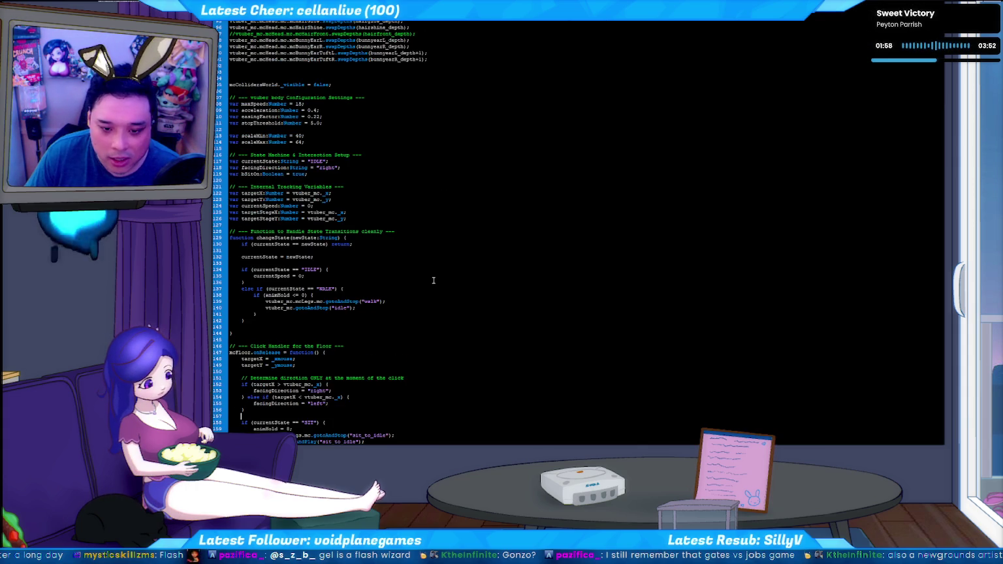
# Locate and copy the currentState variable name around line 137 of the code.
pyautogui.scroll(-2, 405, 278)
pyautogui.scroll(2, 376, 276)
pyautogui.scroll(1, 376, 276)
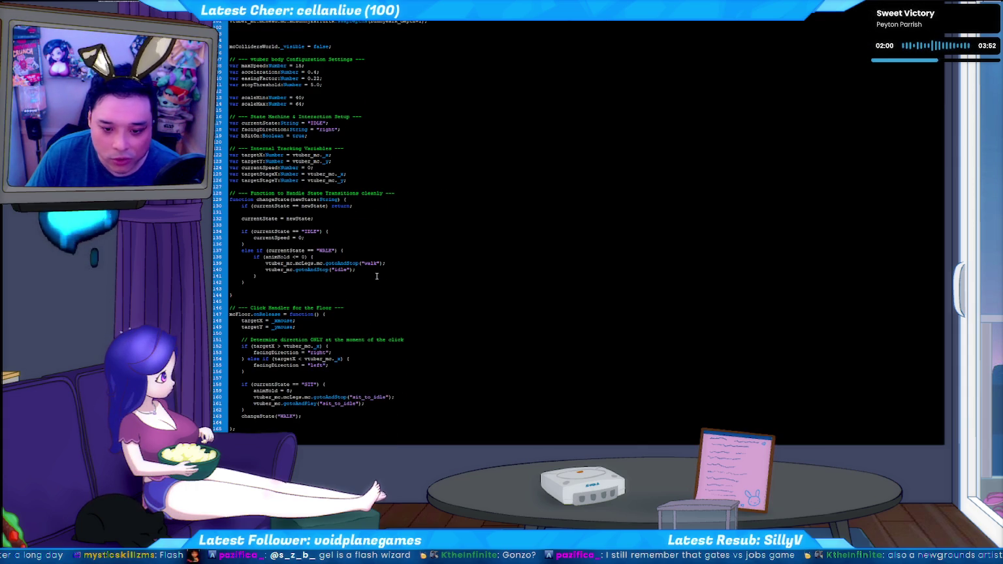
pyautogui.scroll(-2, 376, 274)
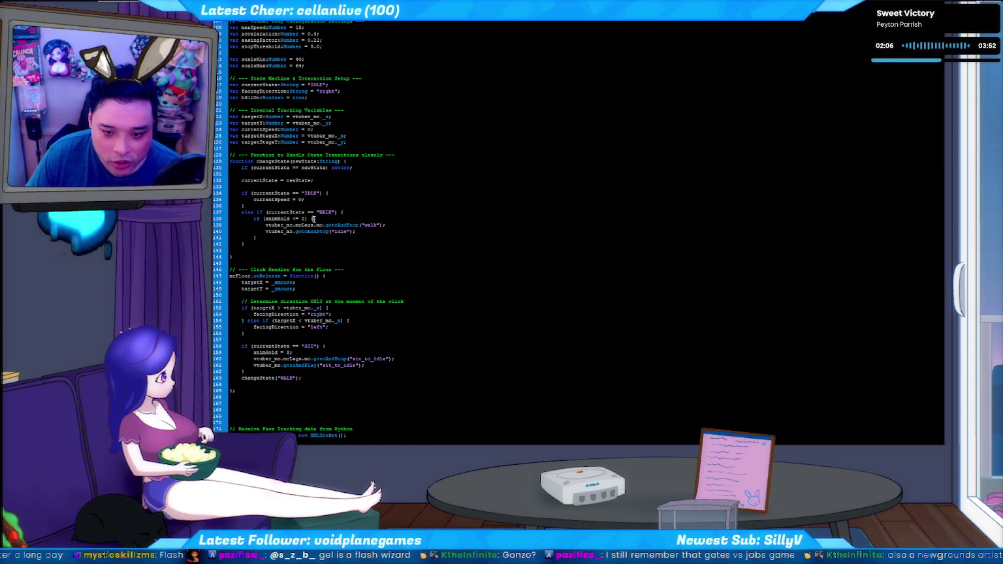
pyautogui.click(392, 225)
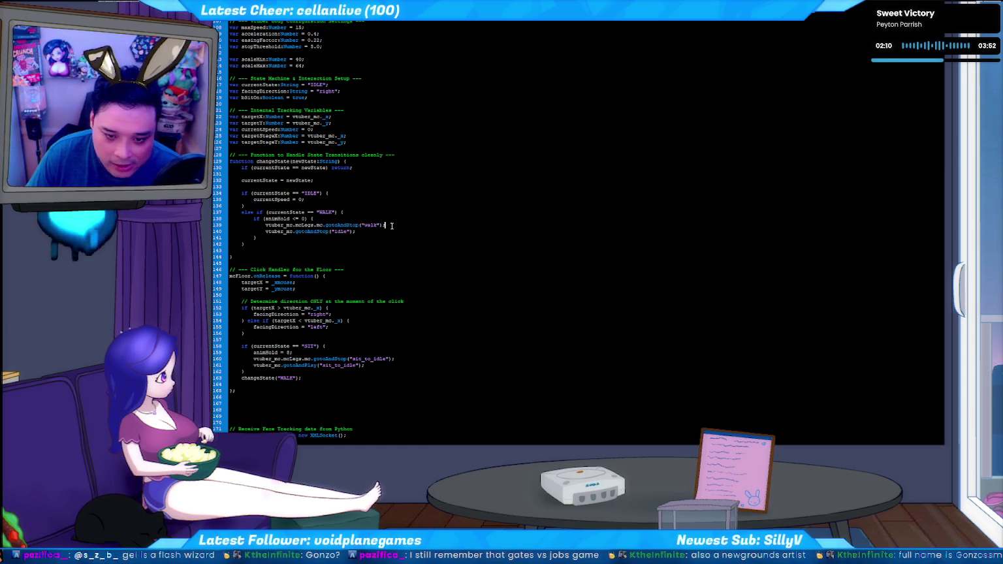
pyautogui.scroll(-1, 388, 225)
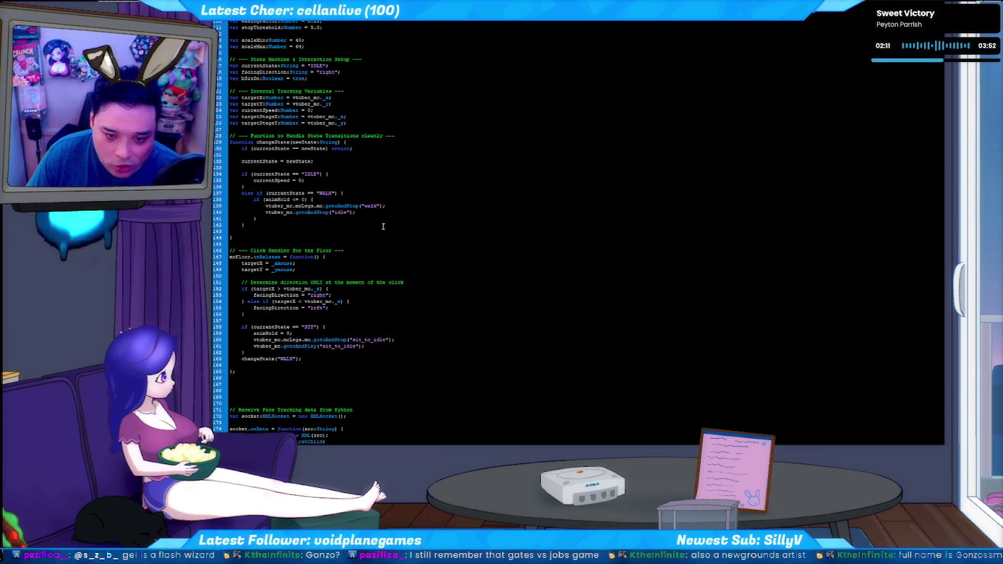
pyautogui.click(361, 194)
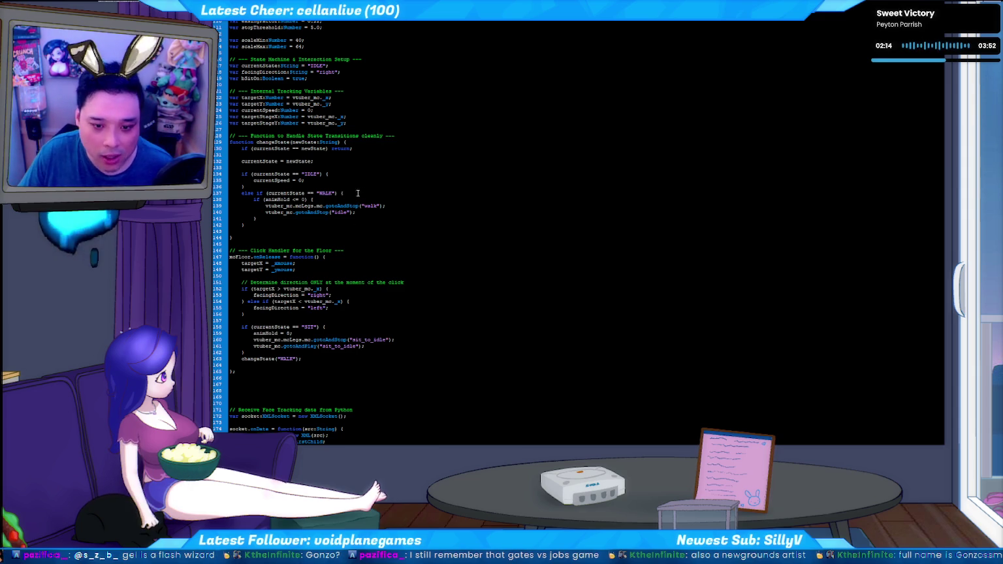
pyautogui.doubleClick(289, 194)
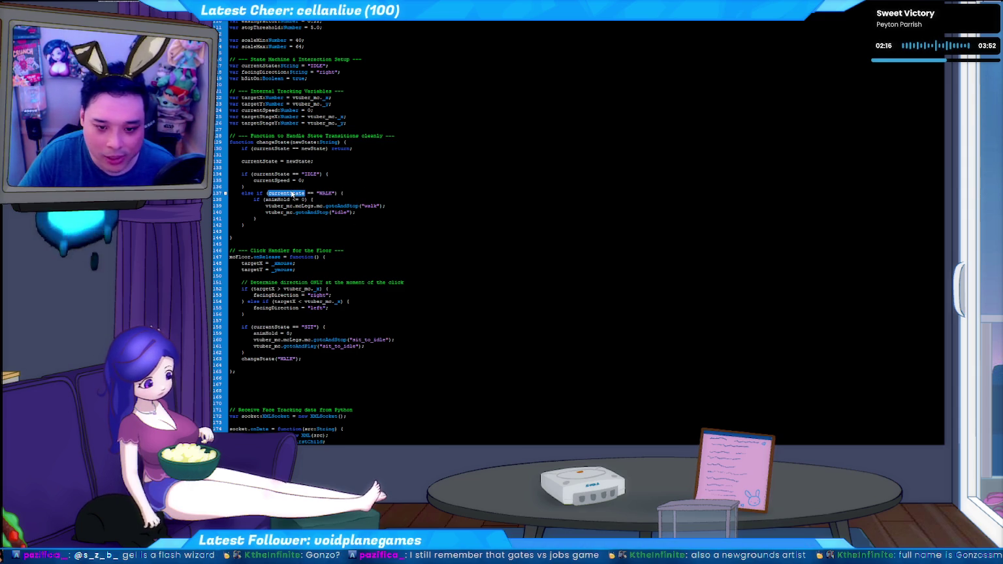
# Replace facingDirection with currentState in the textDebug line 686.
pyautogui.scroll(-20, 290, 196)
pyautogui.scroll(-1, 274, 260)
pyautogui.scroll(4, 274, 259)
pyautogui.scroll(7, 294, 271)
pyautogui.scroll(2, 315, 282)
pyautogui.scroll(6, 316, 282)
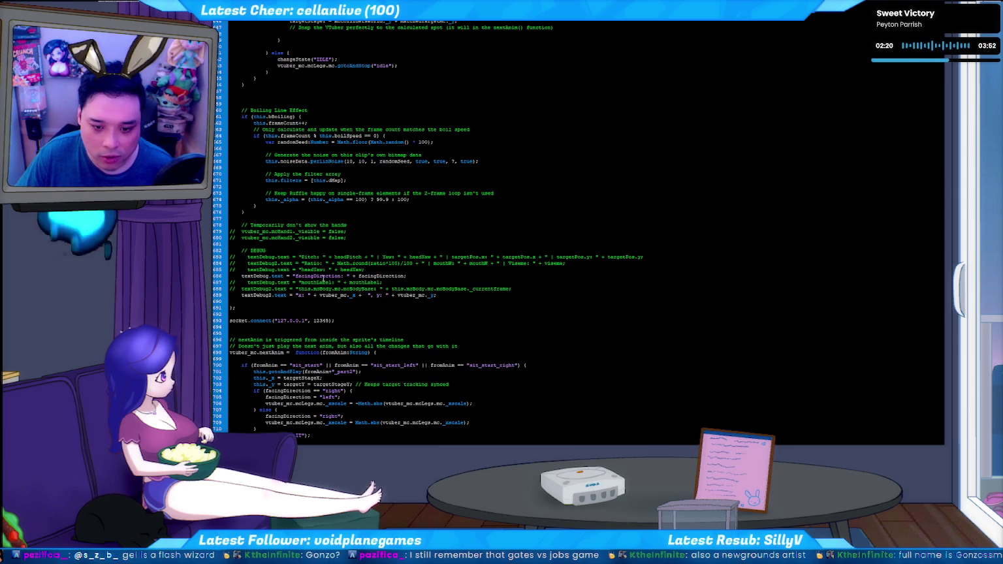
pyautogui.write('currentState')
pyautogui.doubleClick(372, 275)
pyautogui.write('currentState')
# Test-run the movie, close the test, and relaunch geltuber test.bat.
pyautogui.hotkey('ctrl', 'Return')
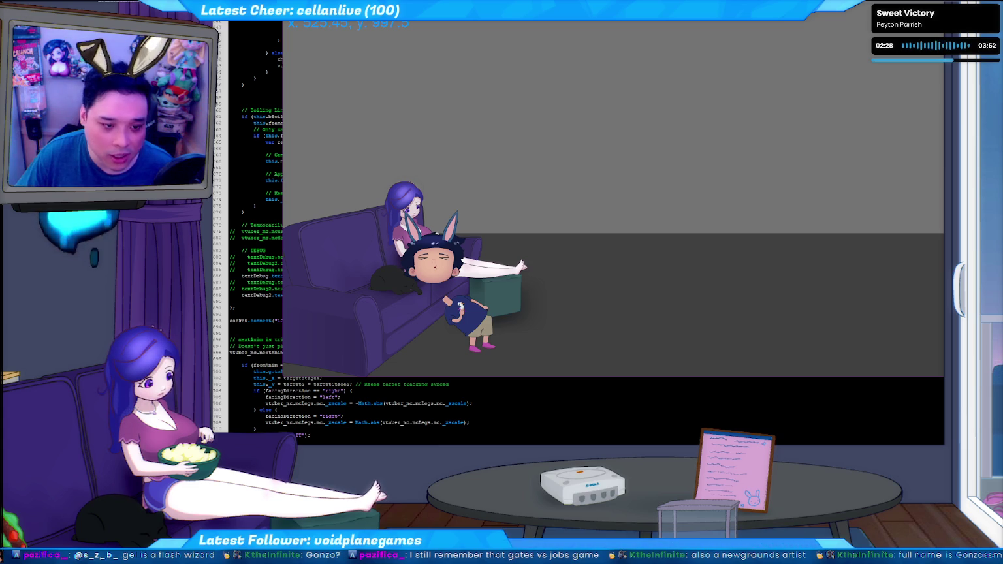
pyautogui.hotkey('ctrl', 'w')
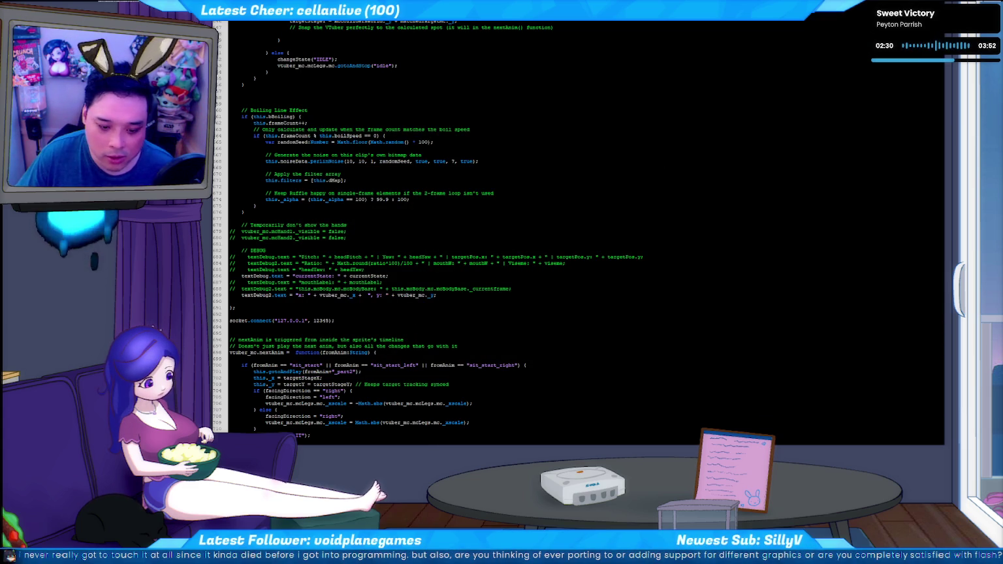
pyautogui.hotkey('alt', 'Tab')
pyautogui.hotkey('alt', 'Tab')
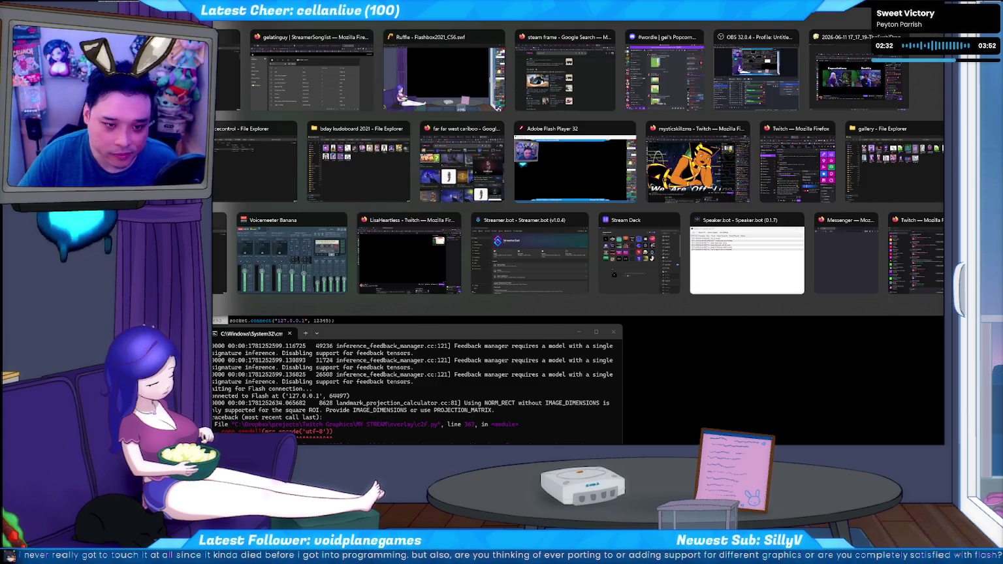
pyautogui.doubleClick(434, 354)
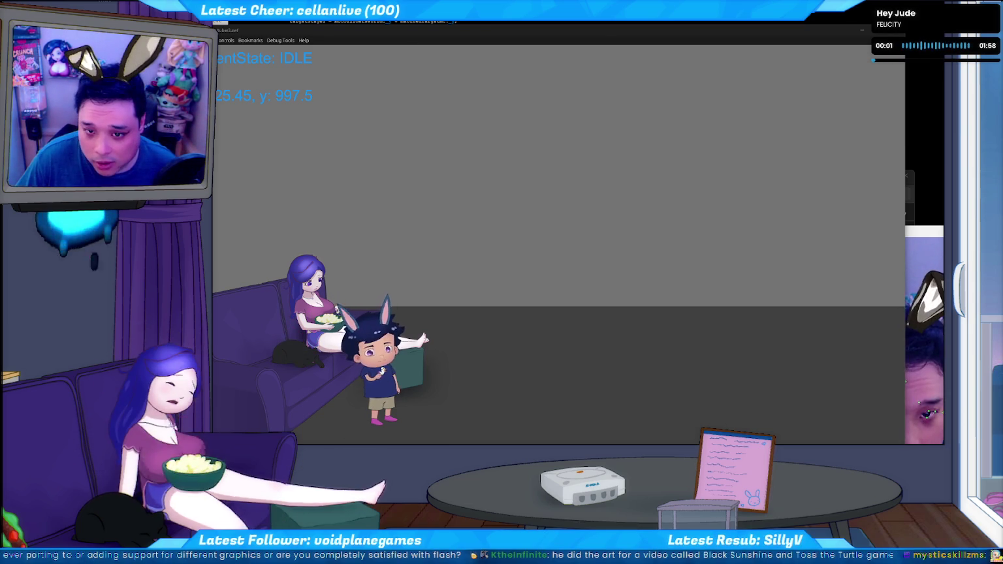
# Toggle between the code editor and the running overlay preview, then close the preview.
pyautogui.hotkey('ctrl', 'w')
pyautogui.hotkey('ctrl', 'Return')
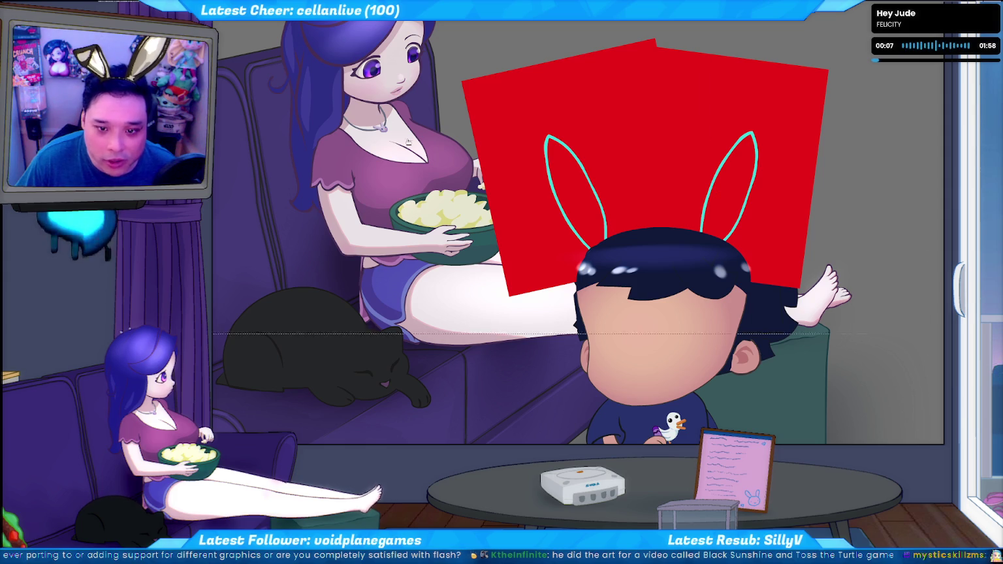
pyautogui.hotkey('ctrl', 'w')
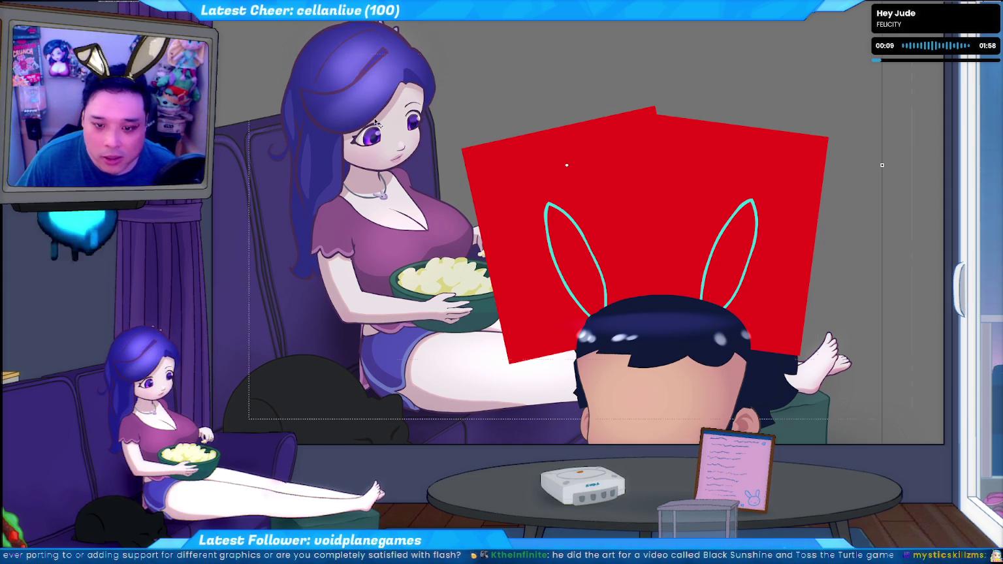
pyautogui.press('Return')
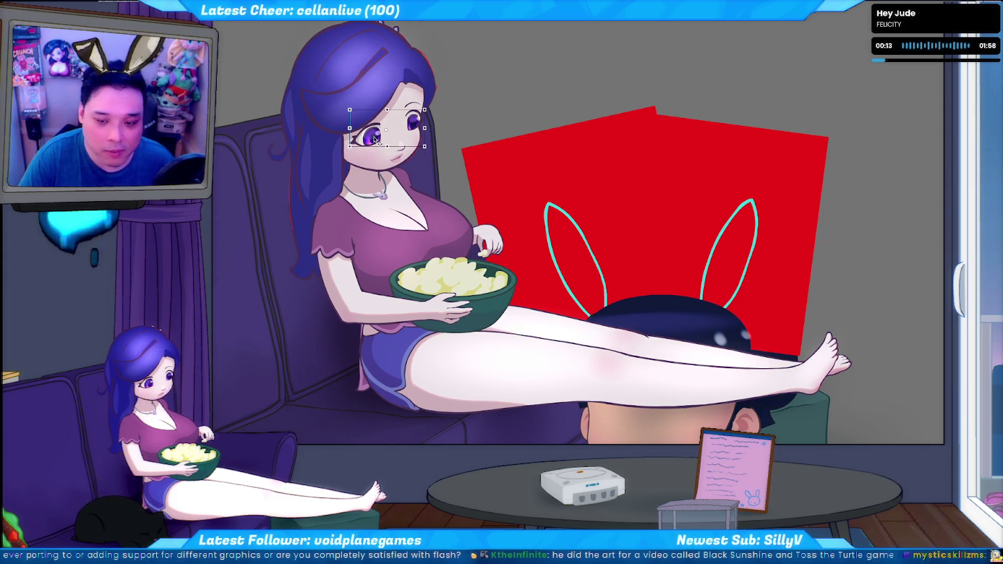
pyautogui.hotkey('ctrl', '=')
pyautogui.hotkey('ctrl', '=')
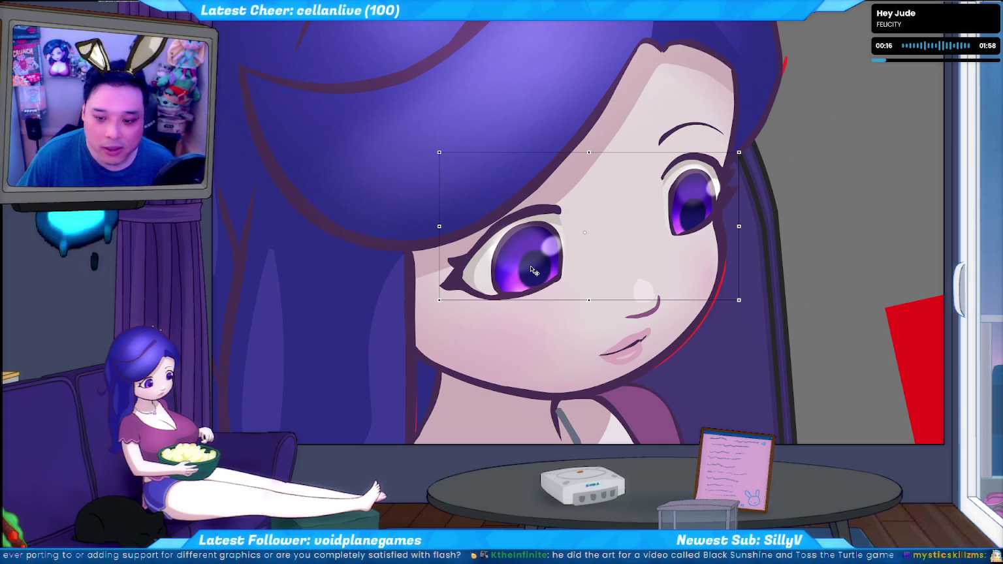
pyautogui.press('Return')
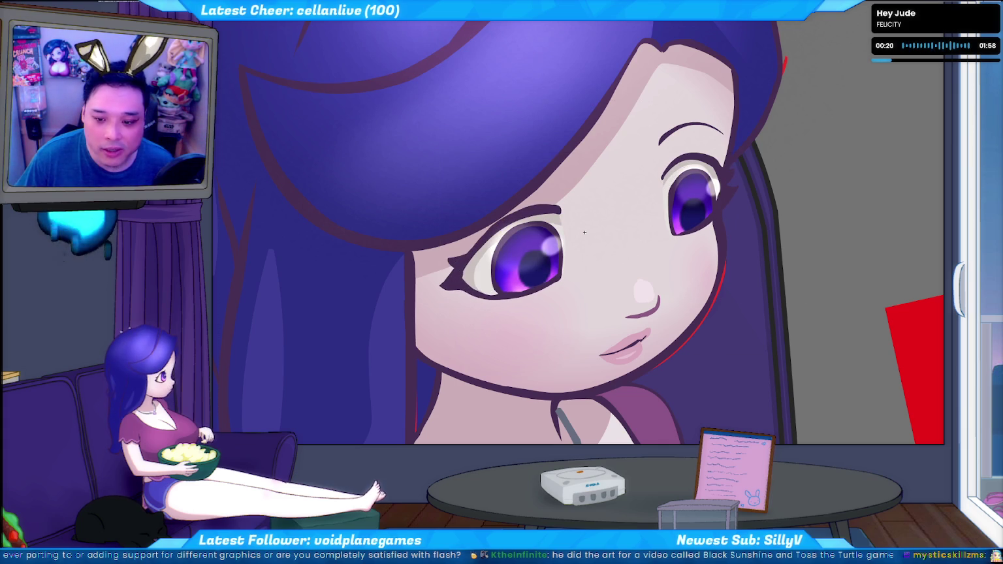
pyautogui.click(626, 352)
pyautogui.doubleClick(626, 352)
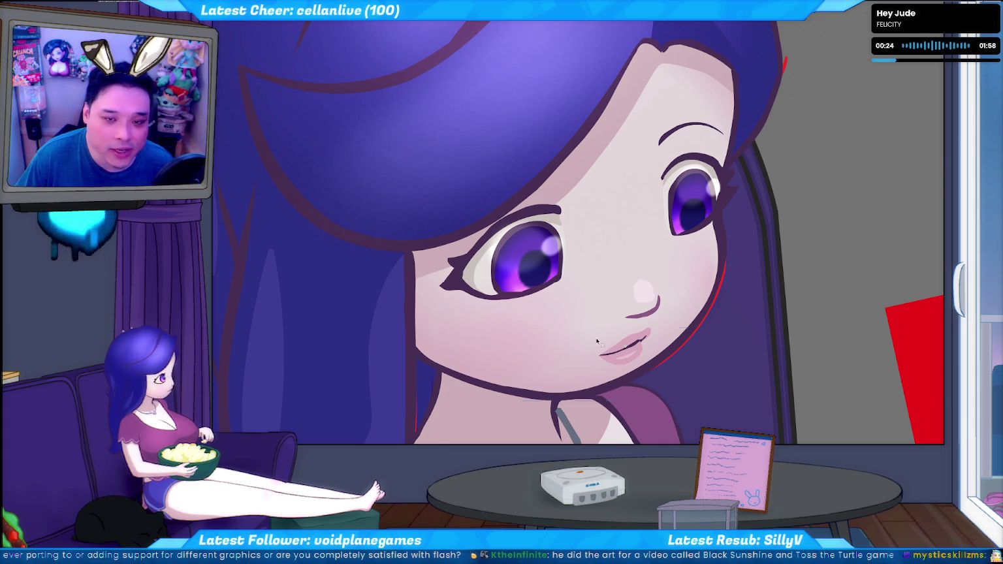
pyautogui.press('Escape')
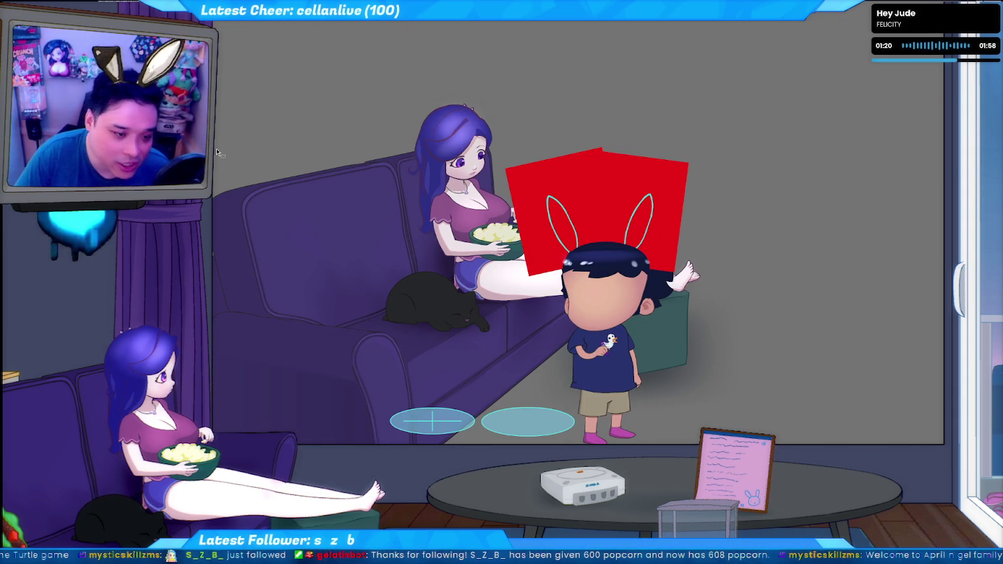
# Zoom out, select the chibi avatar movie clip on the stage, and zoom in on it.
pyautogui.hotkey('ctrl', '-')
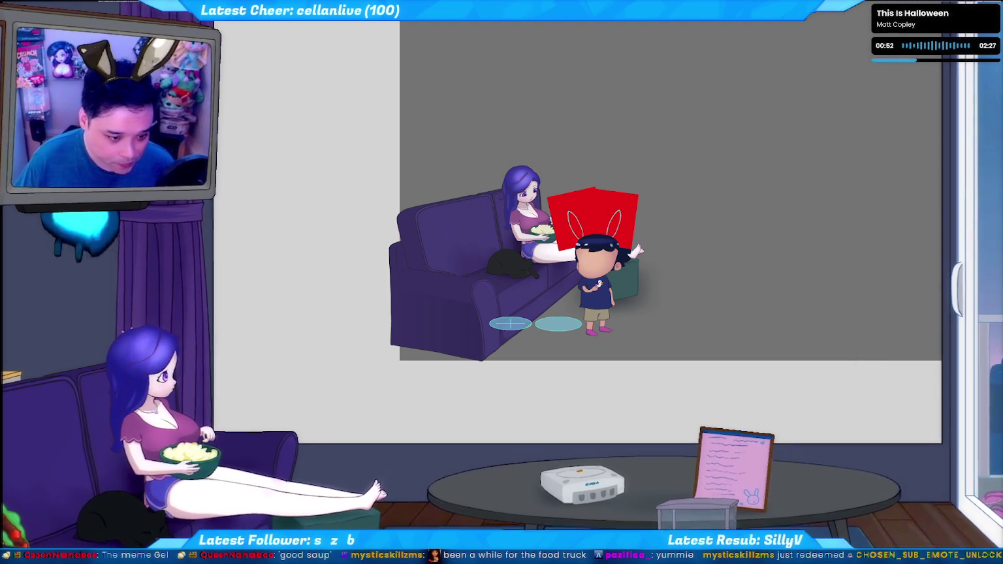
pyautogui.click(591, 298)
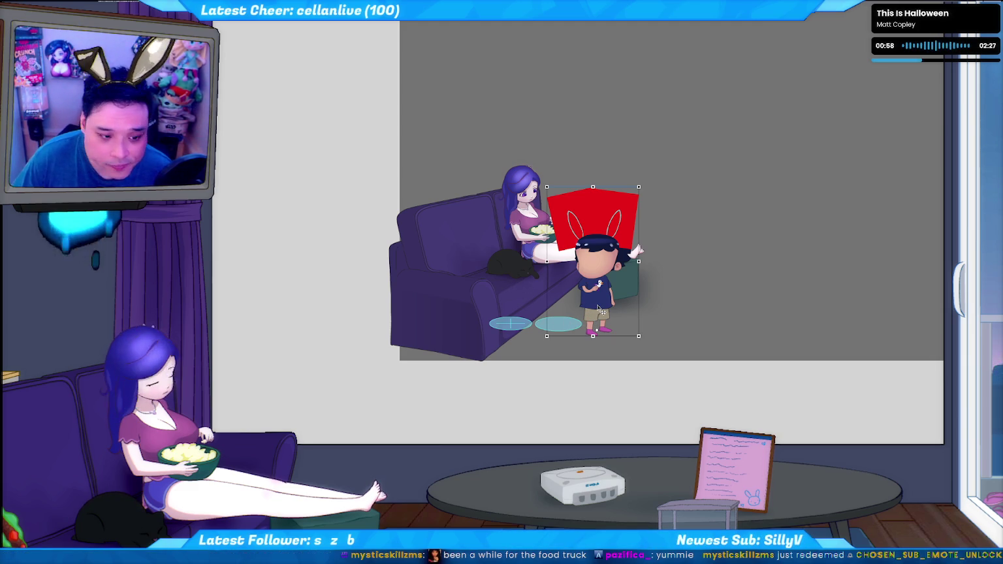
pyautogui.scroll(2, 597, 307)
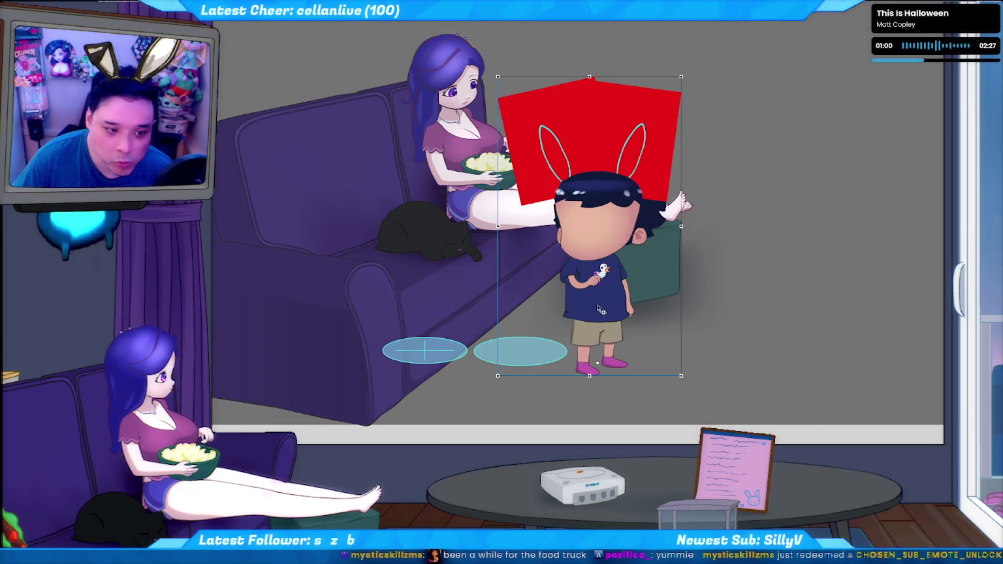
# Add the missing semicolon to the textDebug3 line 689 and test walking the avatar.
pyautogui.press('F9')
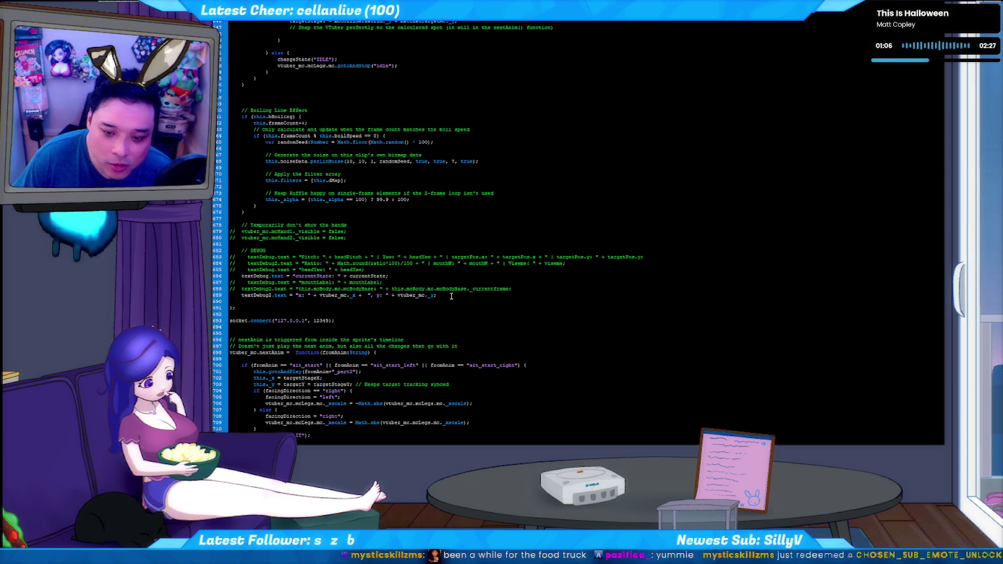
pyautogui.write(';')
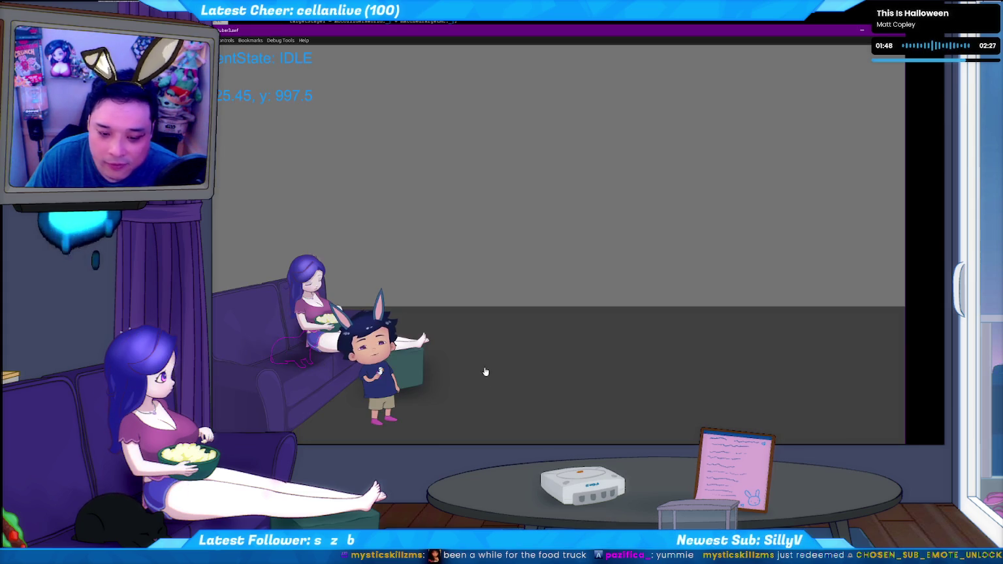
pyautogui.click(578, 356)
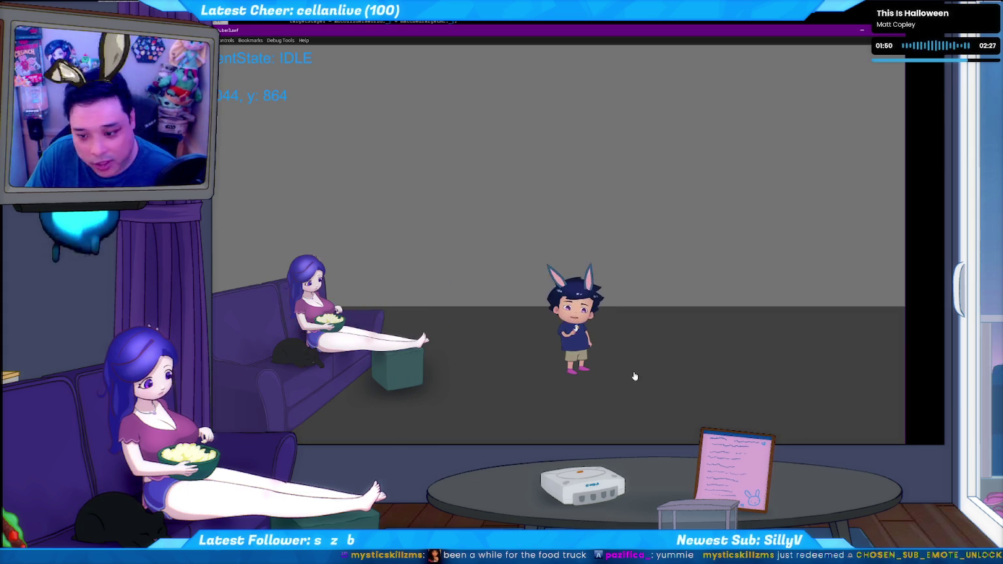
# Walk the avatar back and forth between several spots across the floor.
pyautogui.click(663, 381)
pyautogui.click(547, 383)
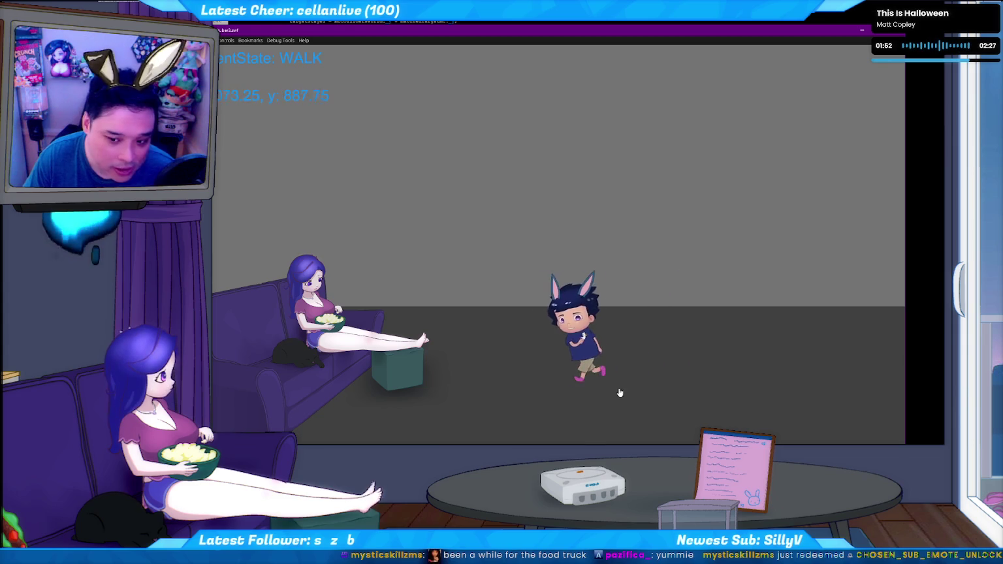
pyautogui.click(649, 398)
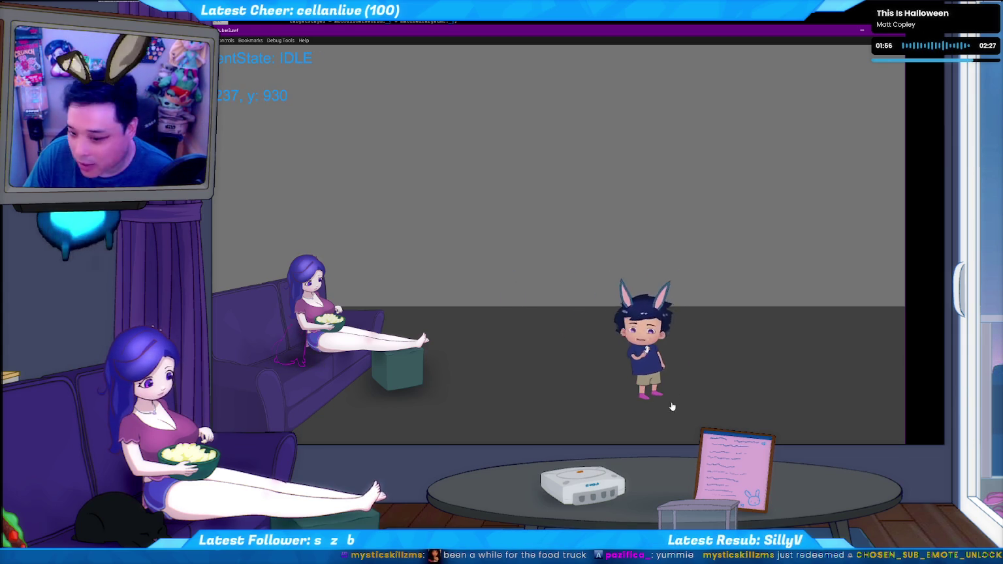
pyautogui.click(509, 417)
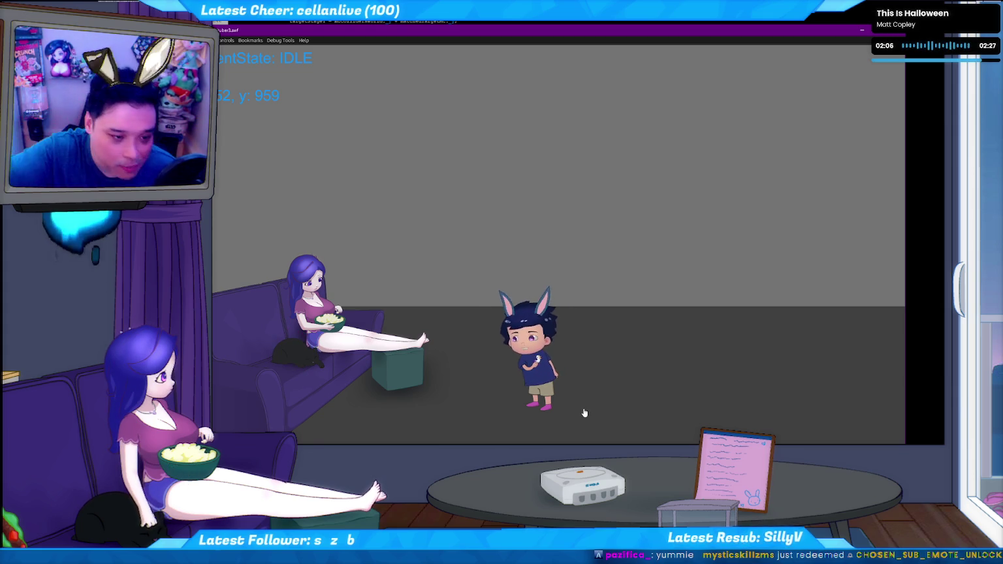
pyautogui.click(481, 421)
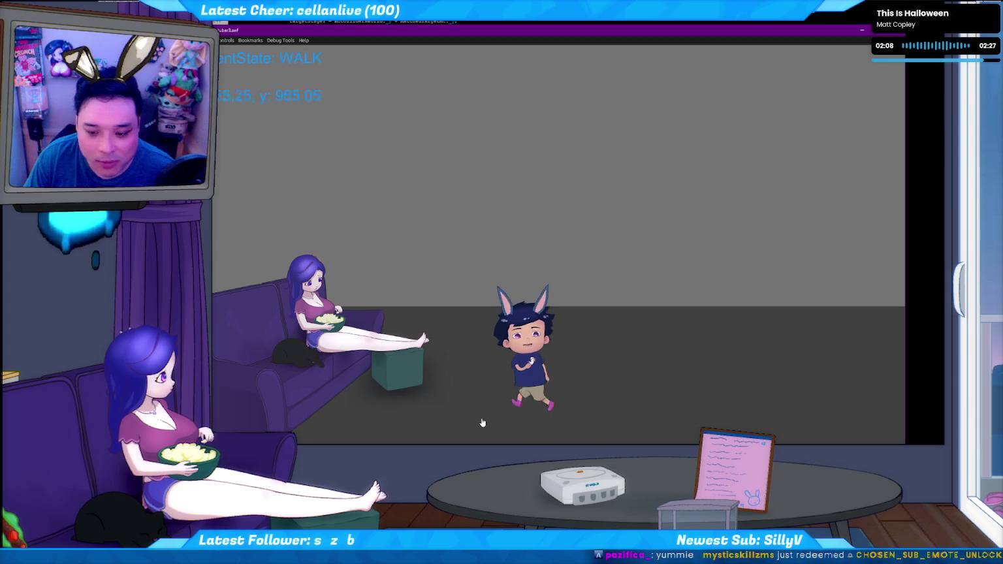
pyautogui.click(576, 419)
pyautogui.click(510, 410)
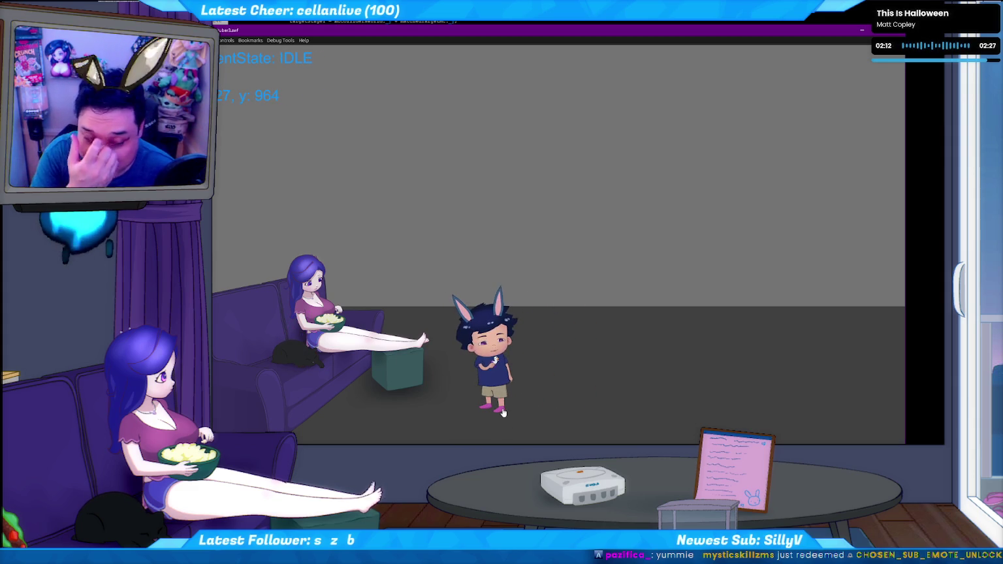
pyautogui.click(533, 405)
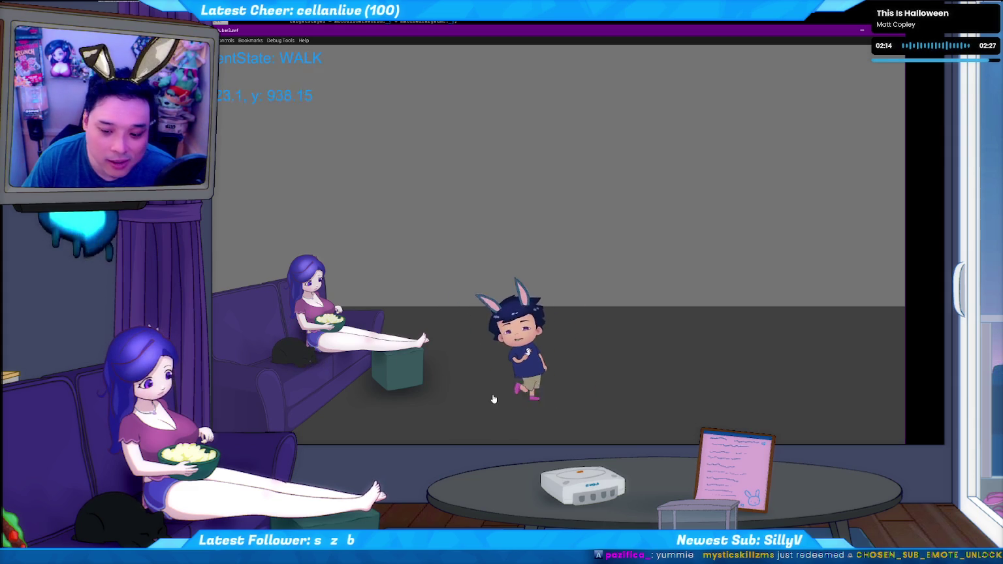
# Have the avatar sit on the couch and stand back up several times.
pyautogui.click(348, 415)
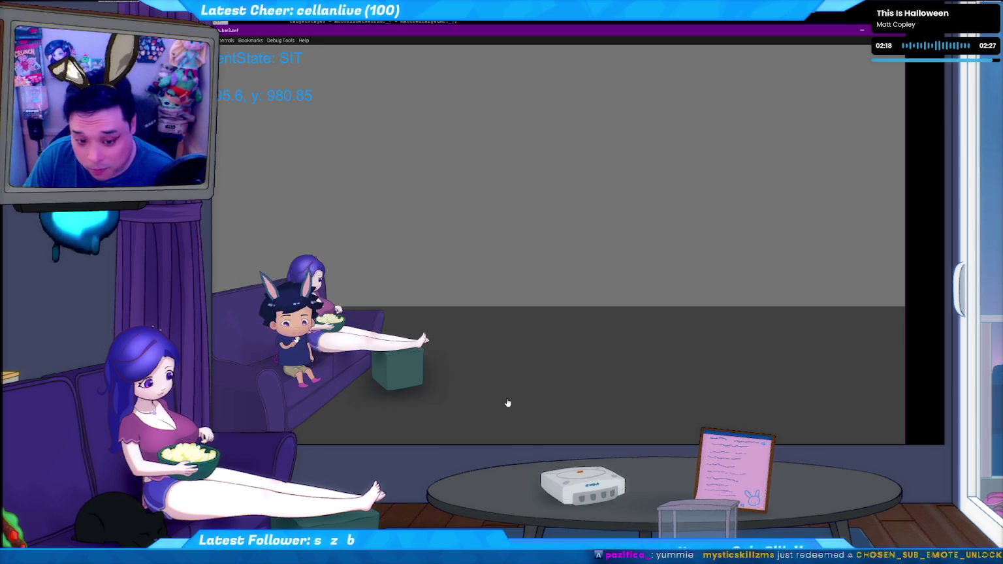
pyautogui.click(460, 425)
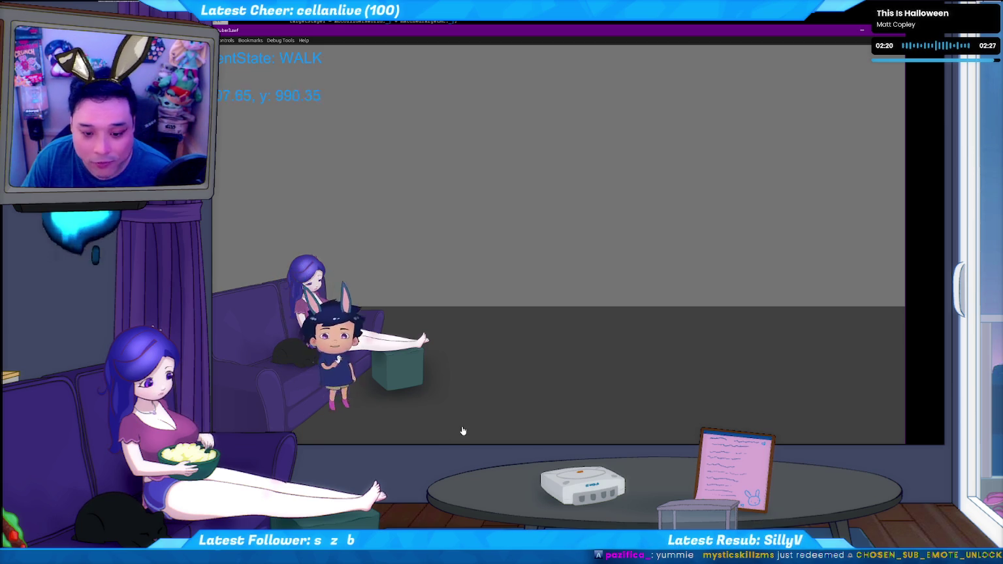
pyautogui.click(341, 416)
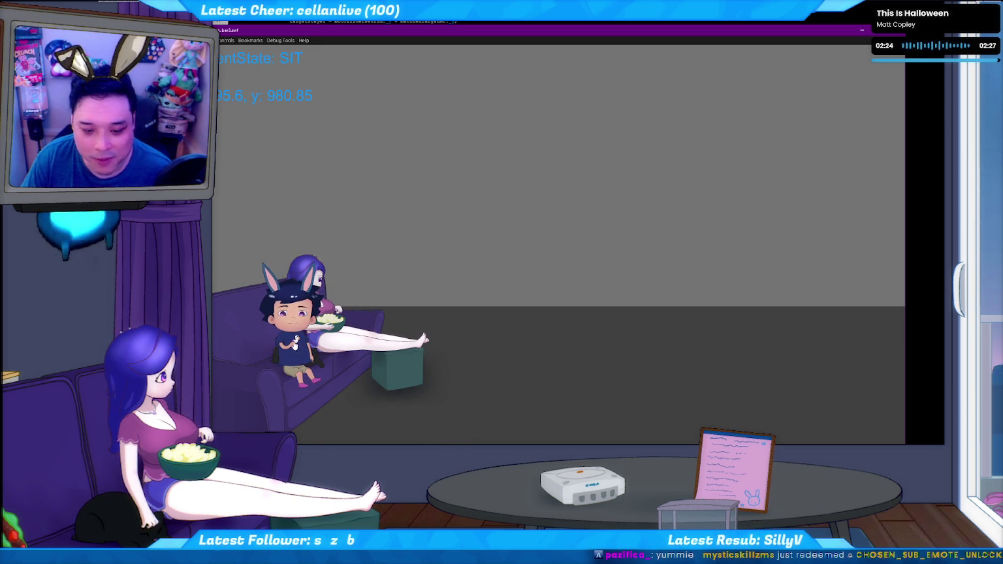
pyautogui.click(444, 429)
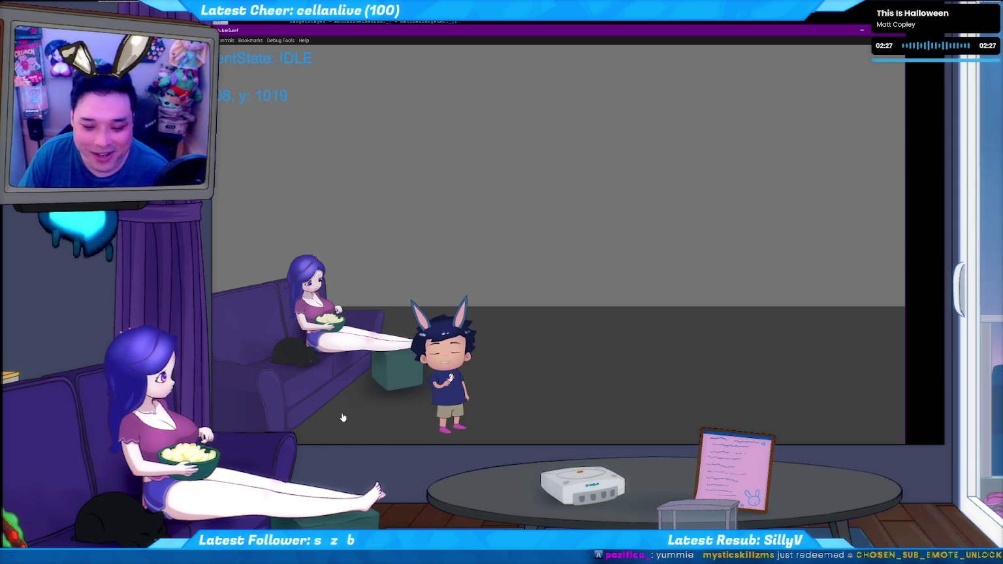
pyautogui.click(343, 416)
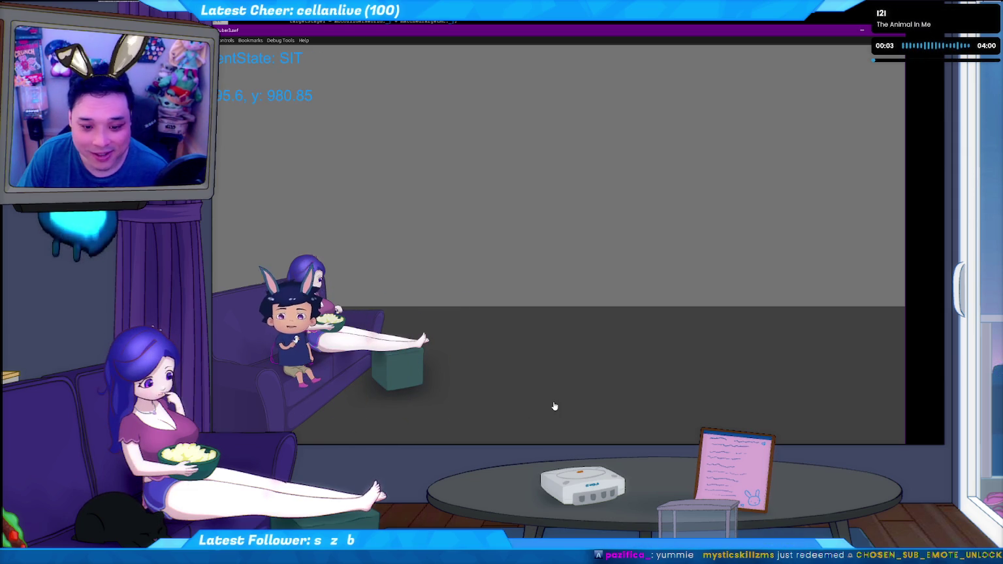
pyautogui.click(488, 425)
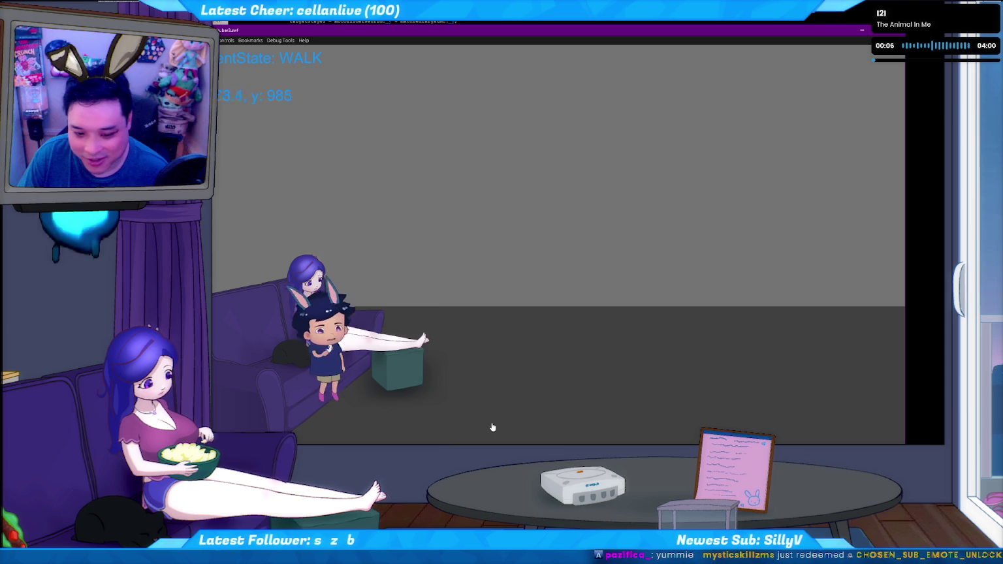
pyautogui.click(341, 423)
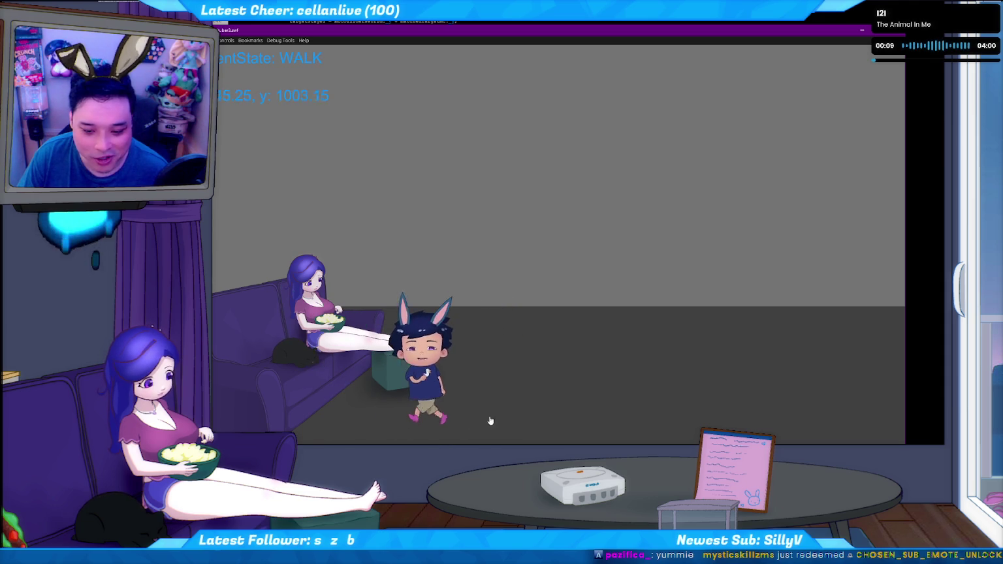
# Keep cycling the avatar between the couch beside the girl and the floor, ending standing.
pyautogui.click(464, 438)
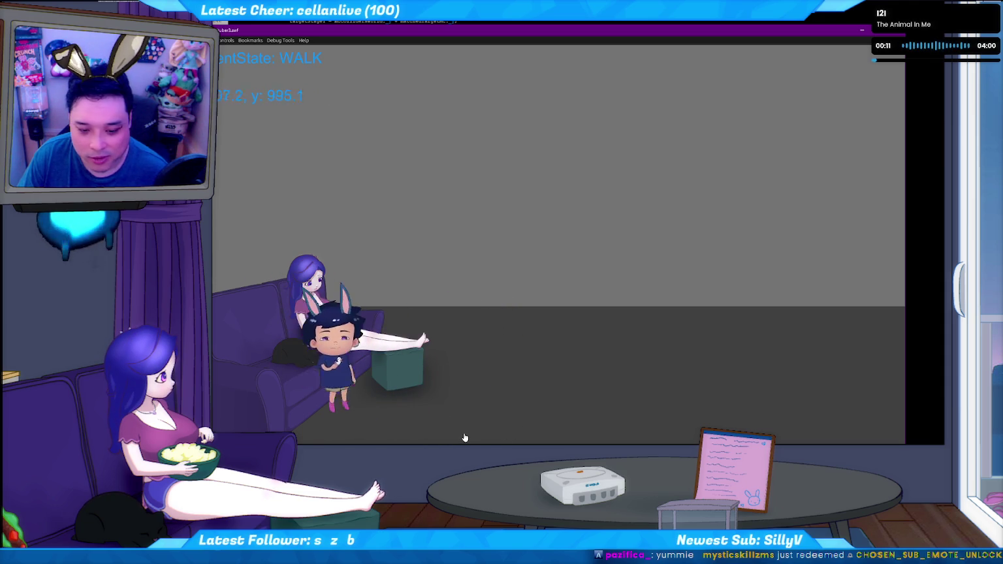
pyautogui.click(359, 417)
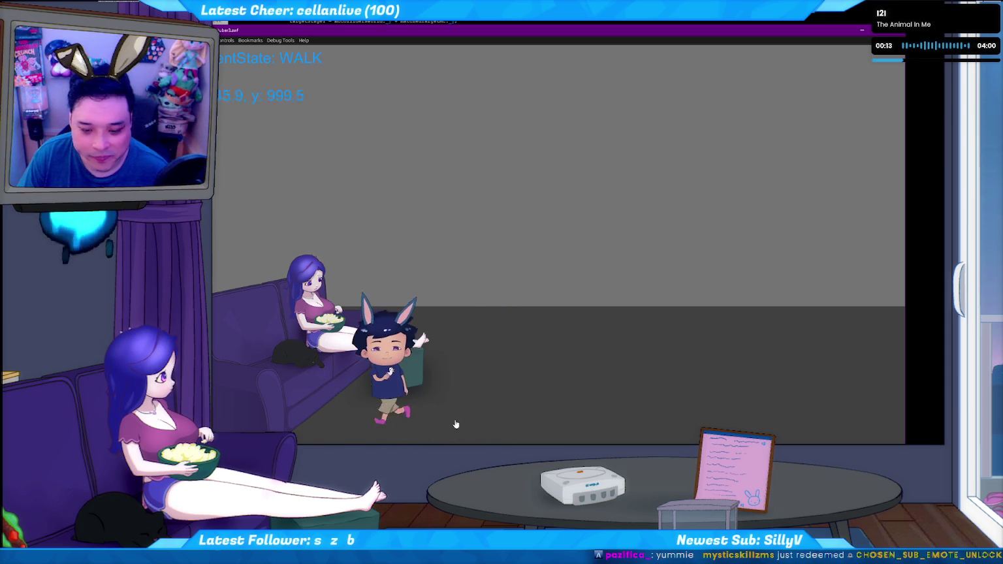
pyautogui.click(456, 431)
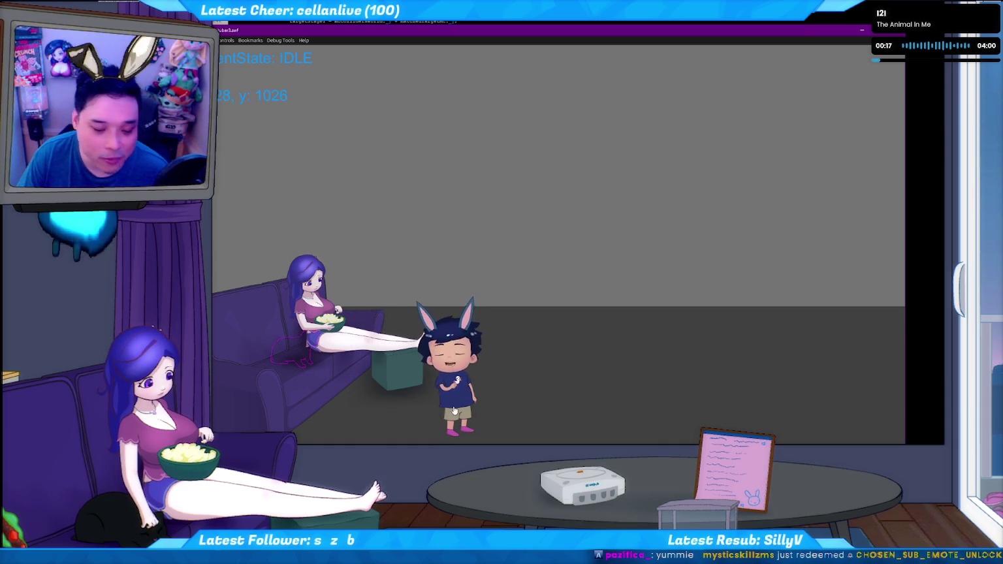
pyautogui.click(346, 420)
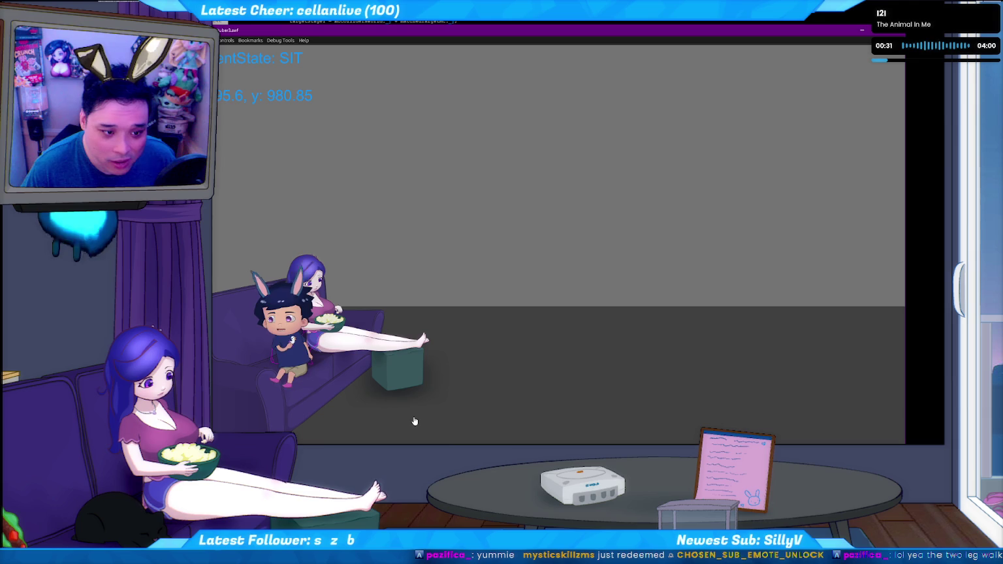
pyautogui.click(436, 420)
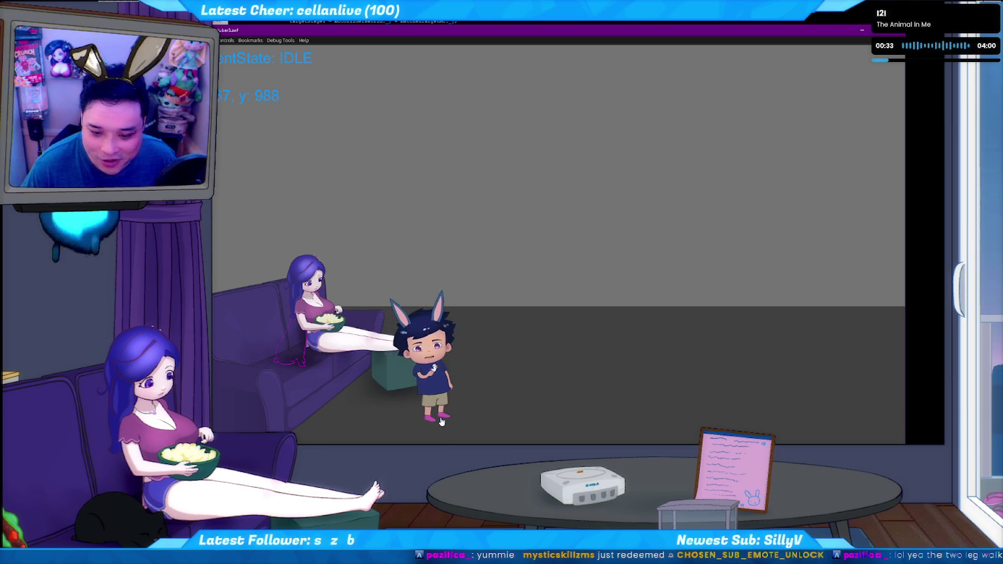
pyautogui.click(336, 425)
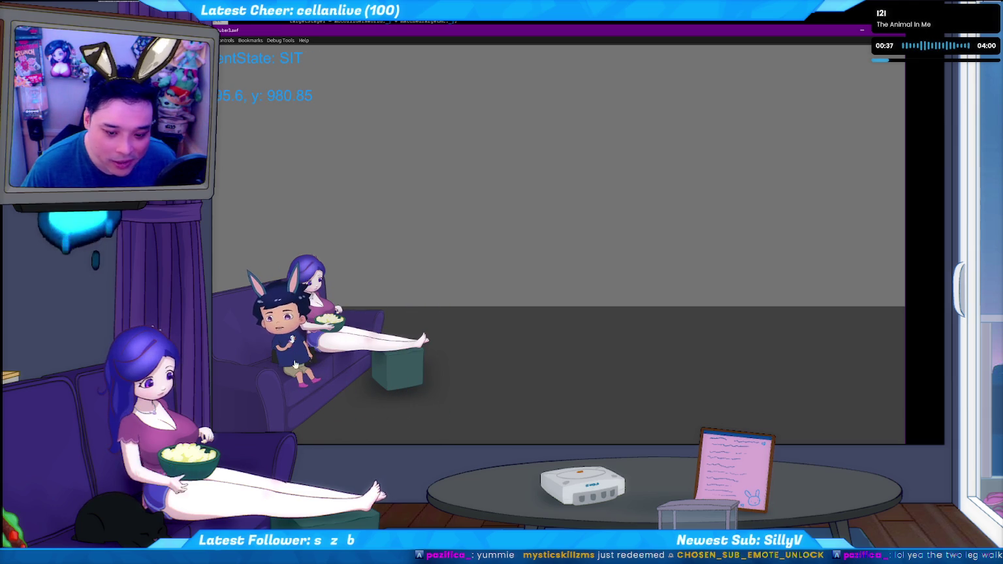
pyautogui.click(476, 426)
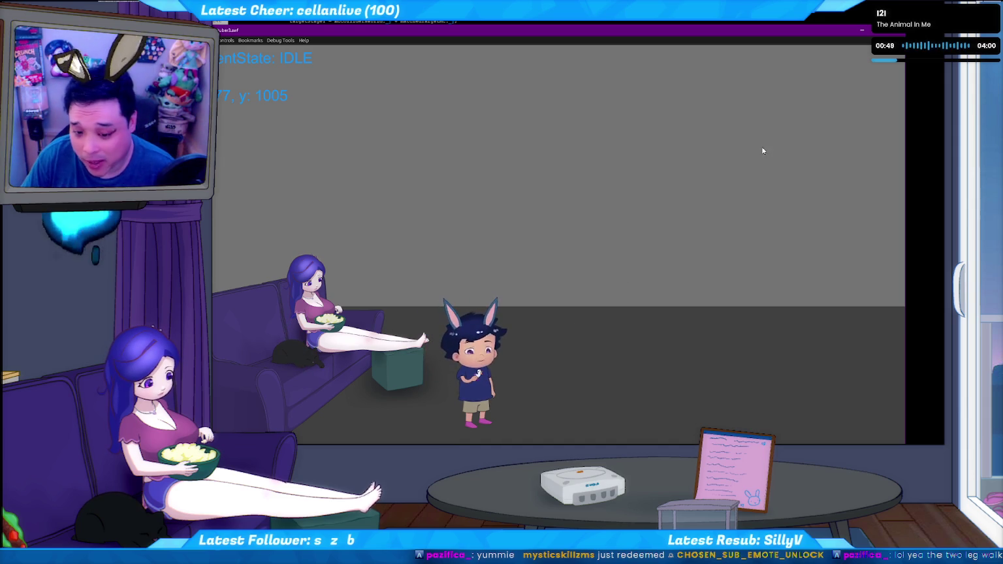
# Return to the Flash stage, try selecting the shirt, then show the timeline and panels.
pyautogui.hotkey('alt', 'Tab')
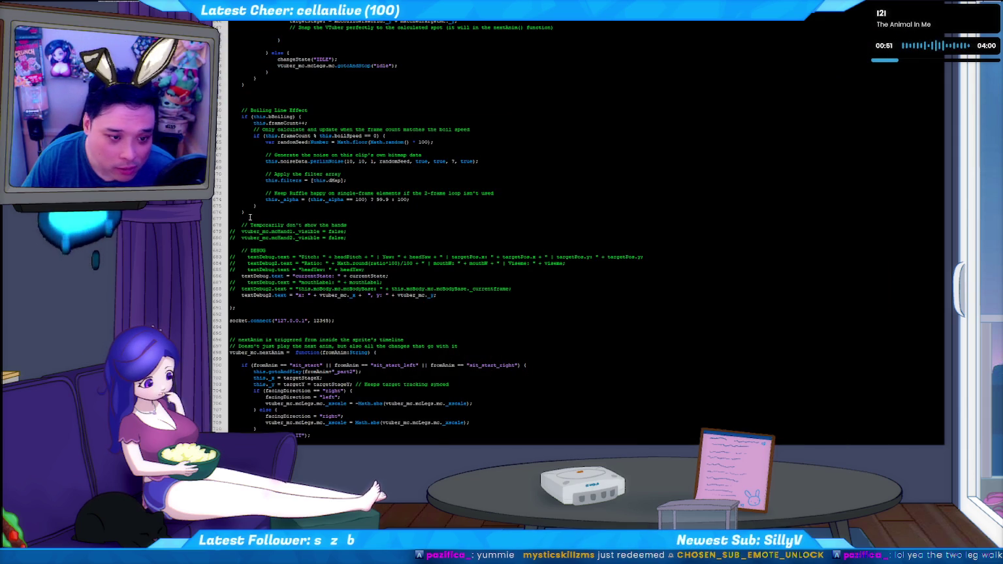
pyautogui.hotkey('alt', 'Tab')
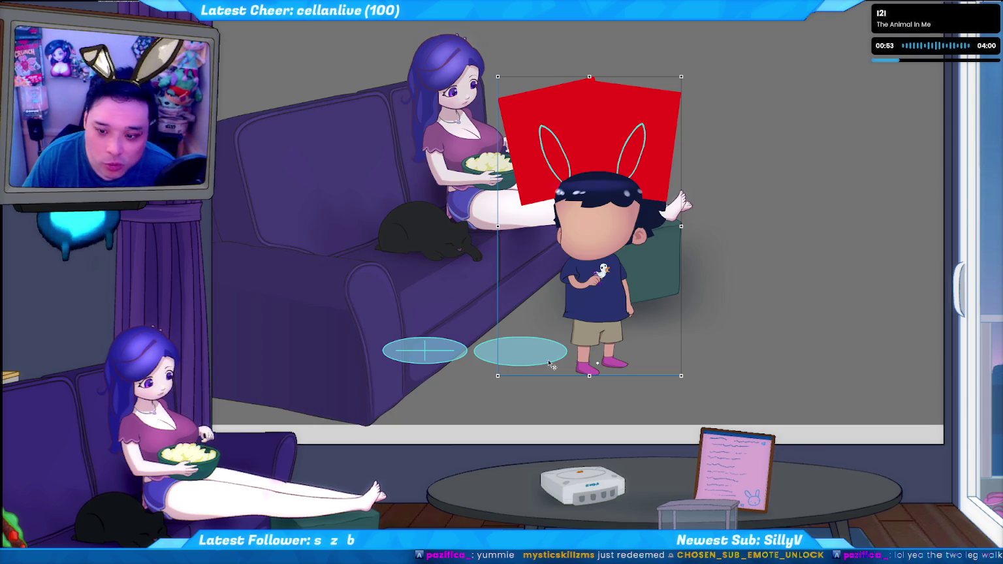
pyautogui.click(605, 316)
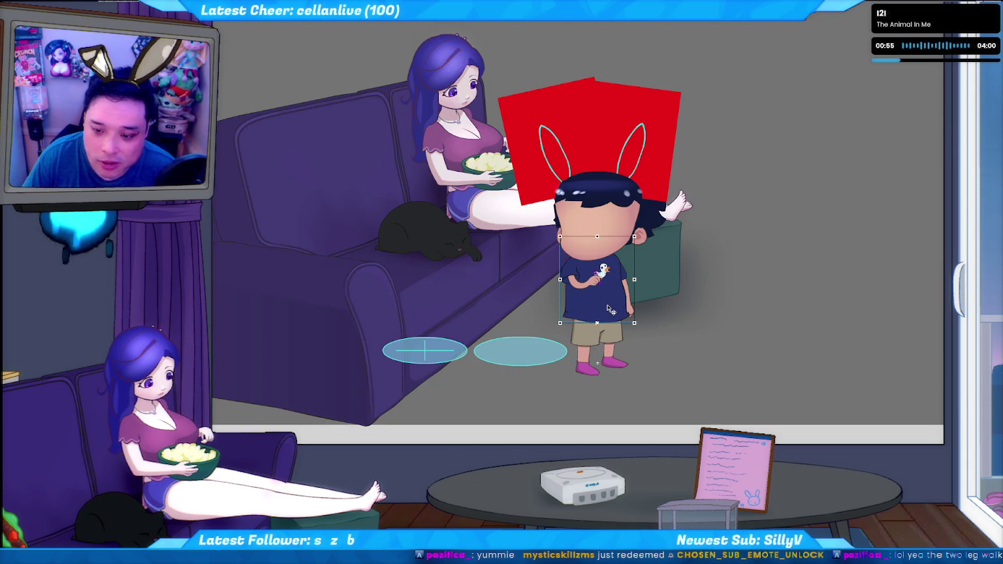
pyautogui.click(604, 317)
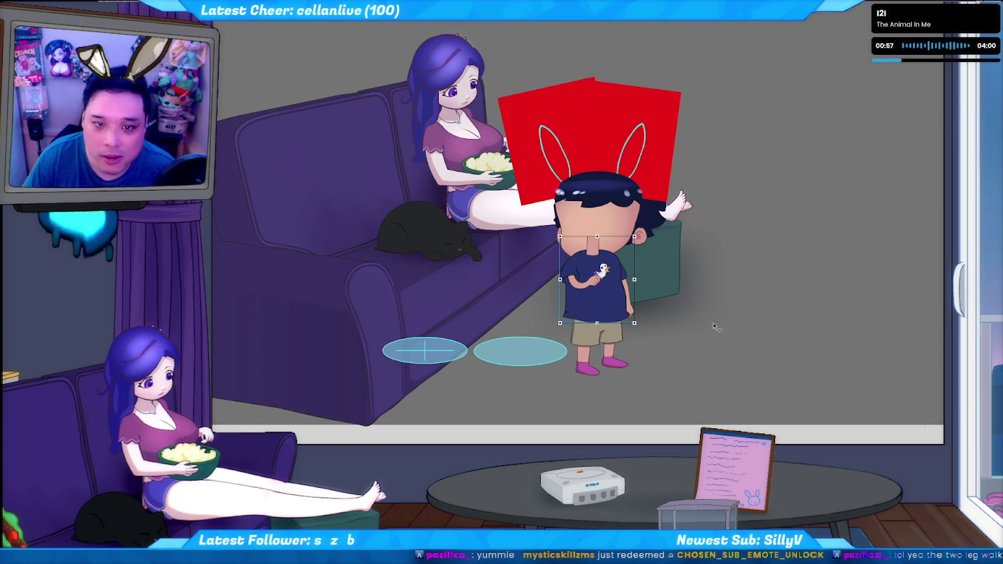
pyautogui.press('Escape')
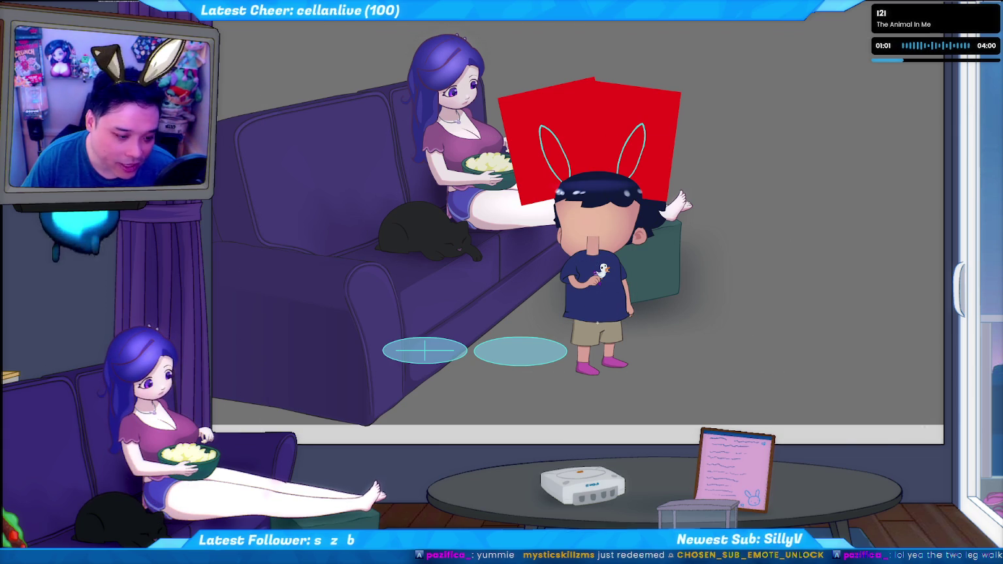
pyautogui.press('F4')
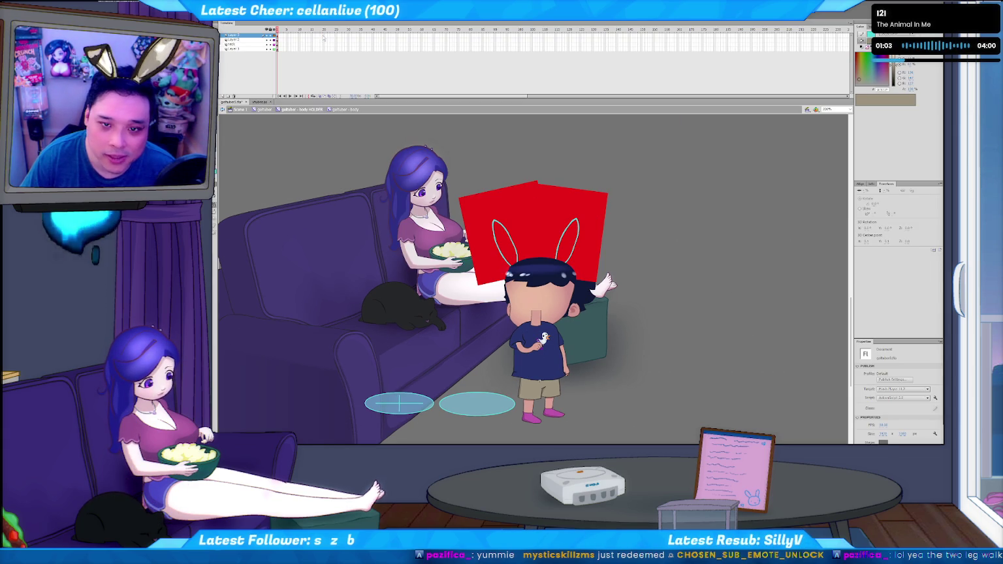
# Select the body layers, shirt and hand graphic, then zoom in on the duck emblem.
pyautogui.moveTo(322, 36); pyautogui.dragTo(353, 50)
pyautogui.click(240, 36)
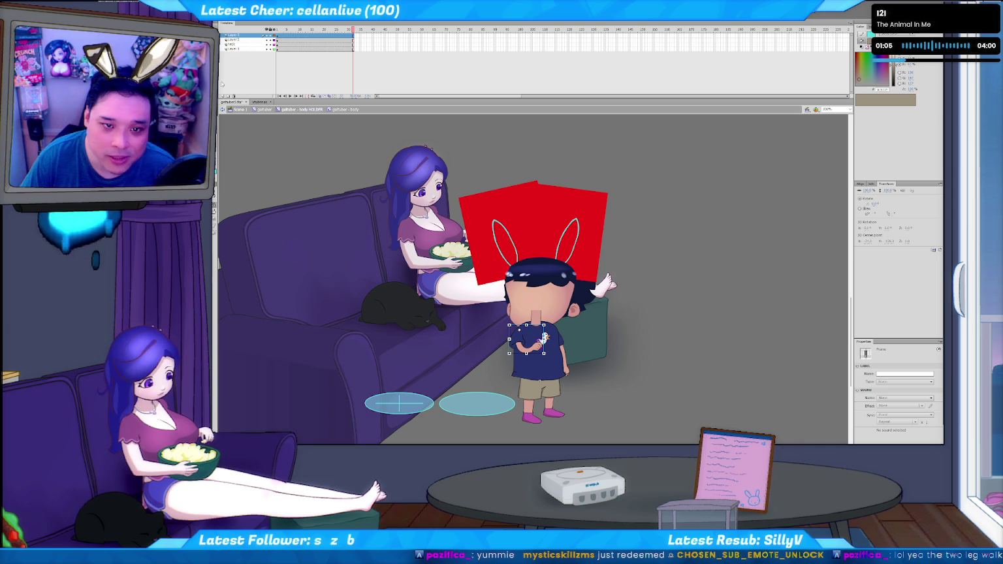
pyautogui.click(222, 96)
pyautogui.click(245, 41)
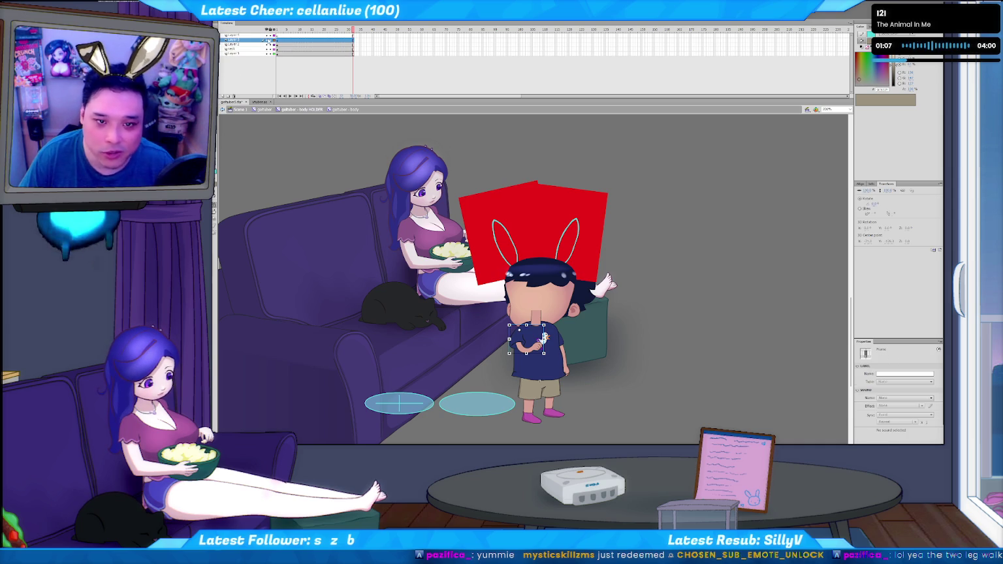
pyautogui.click(268, 40)
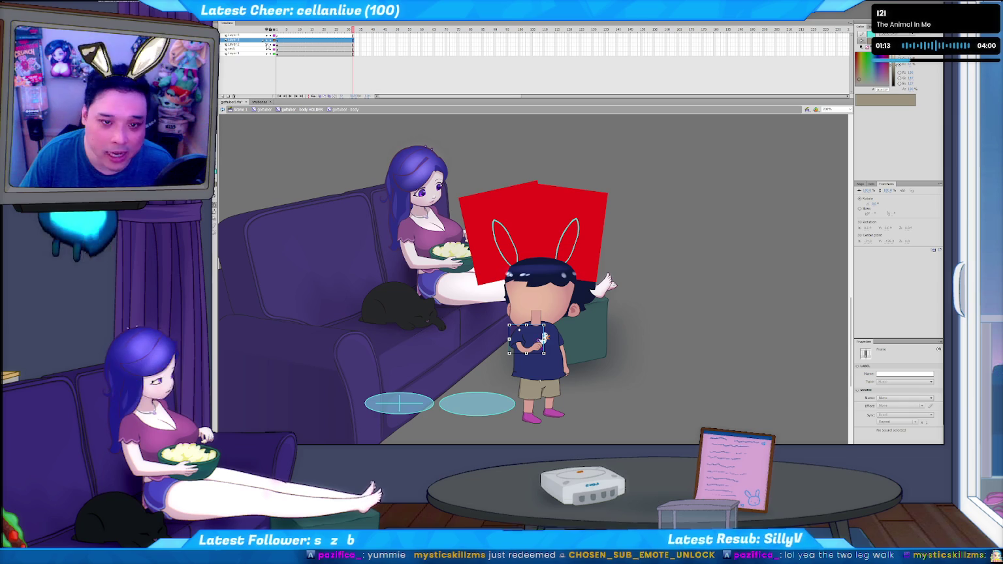
pyautogui.click(542, 337)
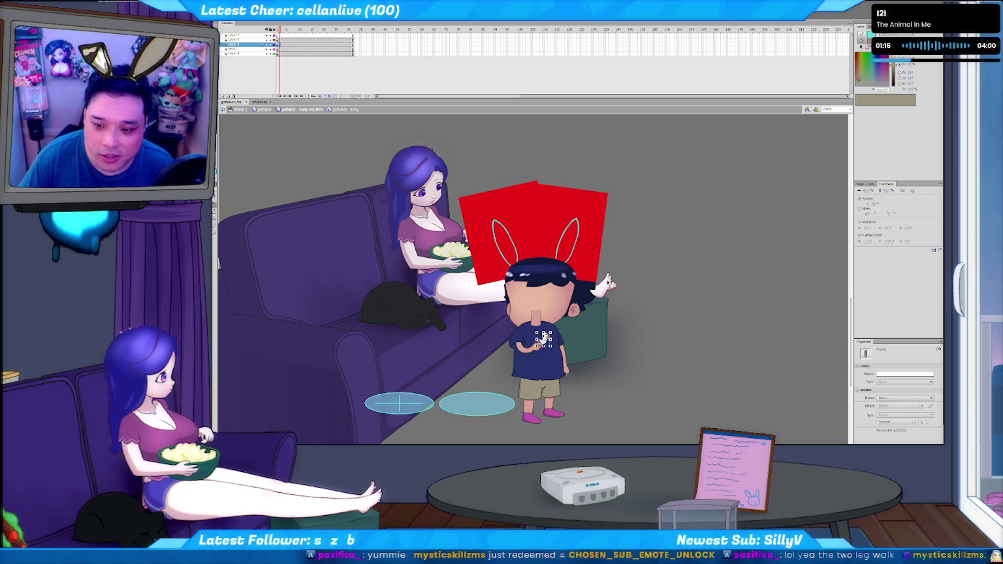
pyautogui.hotkey('ctrl', '=')
pyautogui.hotkey('ctrl', '=')
pyautogui.hotkey('ctrl', '=')
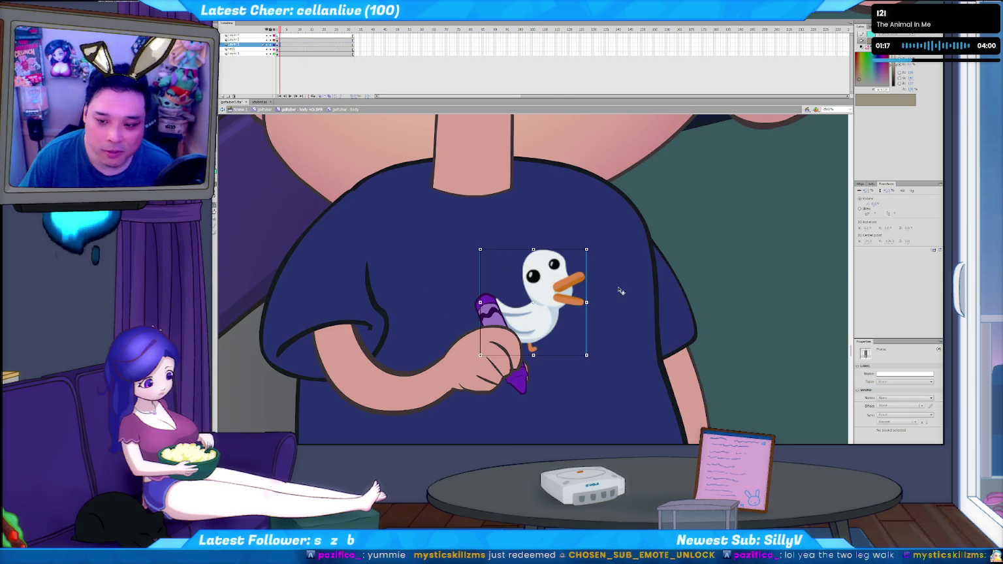
# Inspect the duck emblem and the arm holding it, then bring up the Firefox Twitch chat.
pyautogui.click(560, 286)
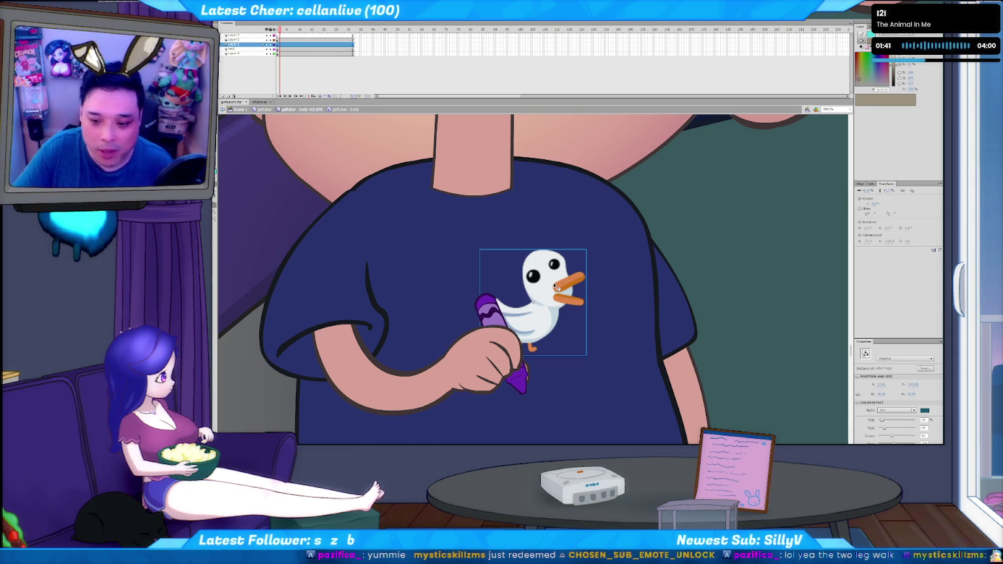
pyautogui.click(494, 344)
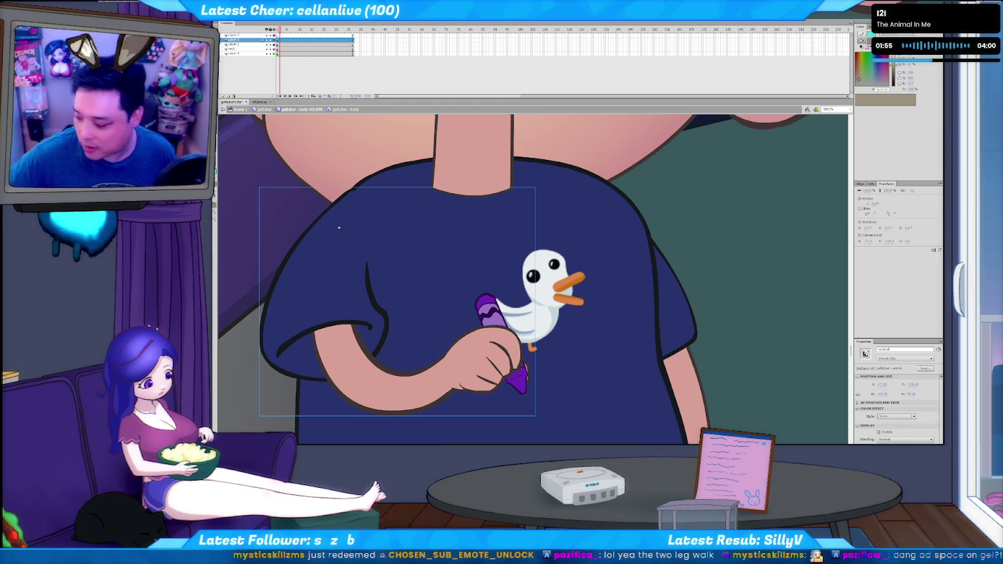
pyautogui.hotkey('alt', 'Tab')
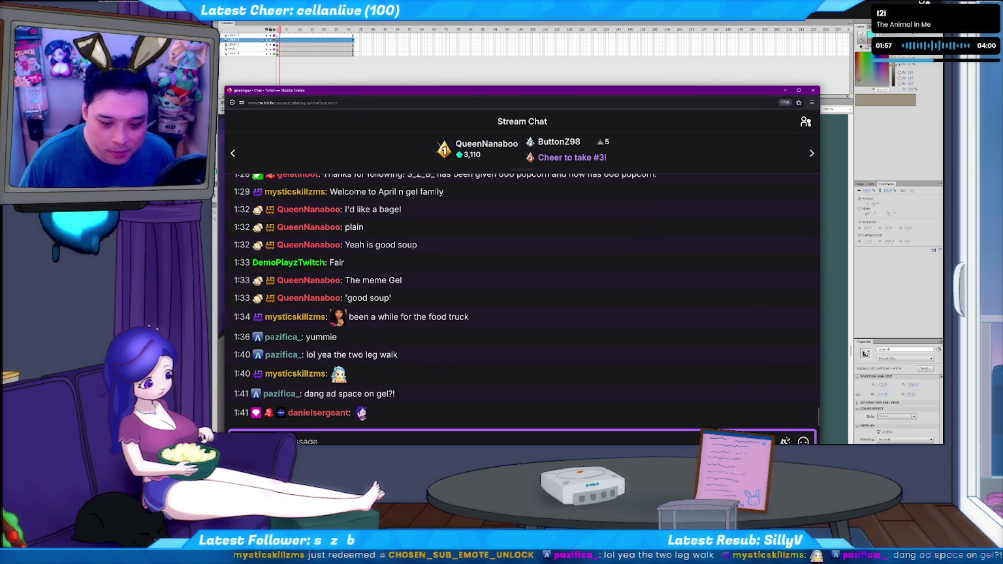
pyautogui.click(238, 464)
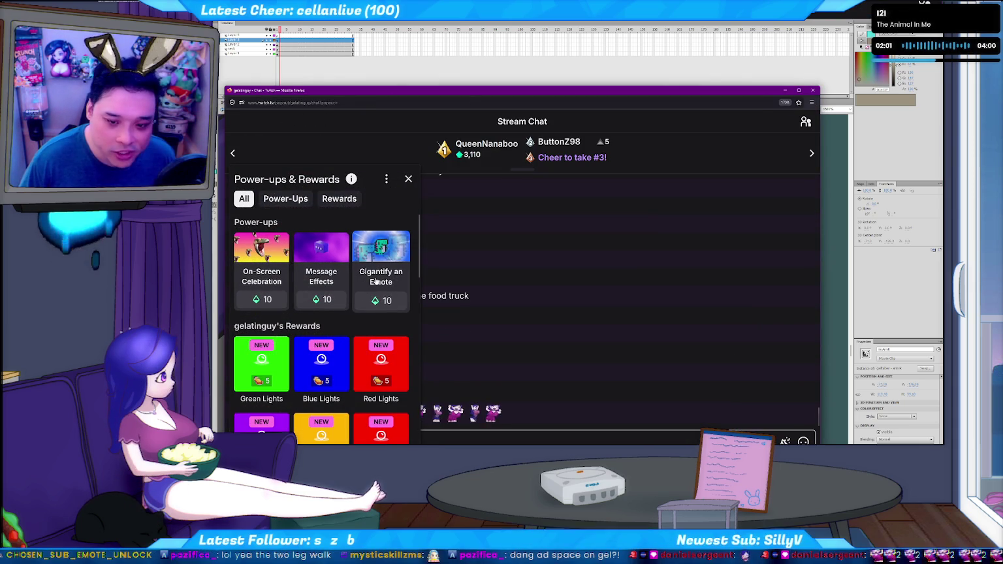
pyautogui.click(286, 199)
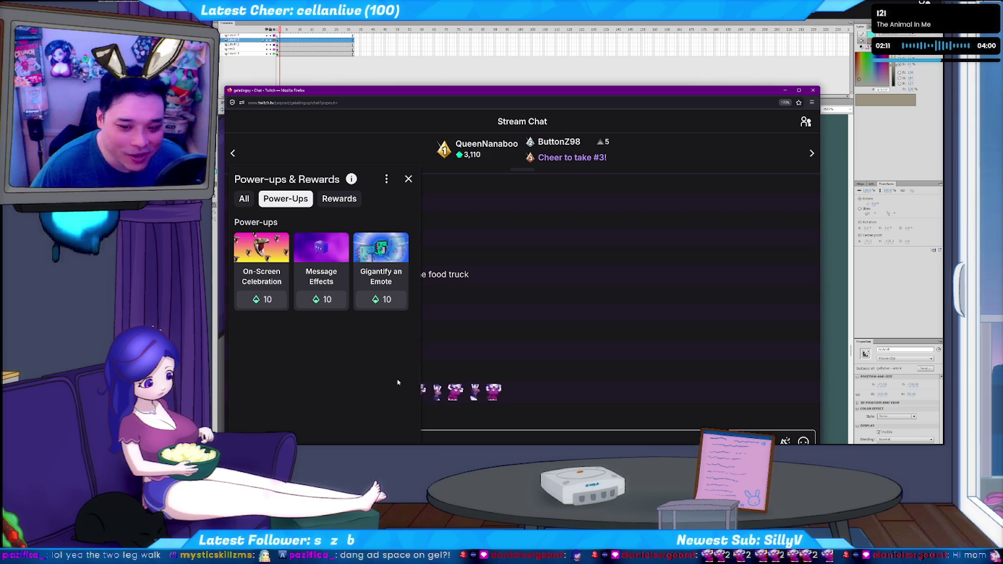
pyautogui.click(339, 199)
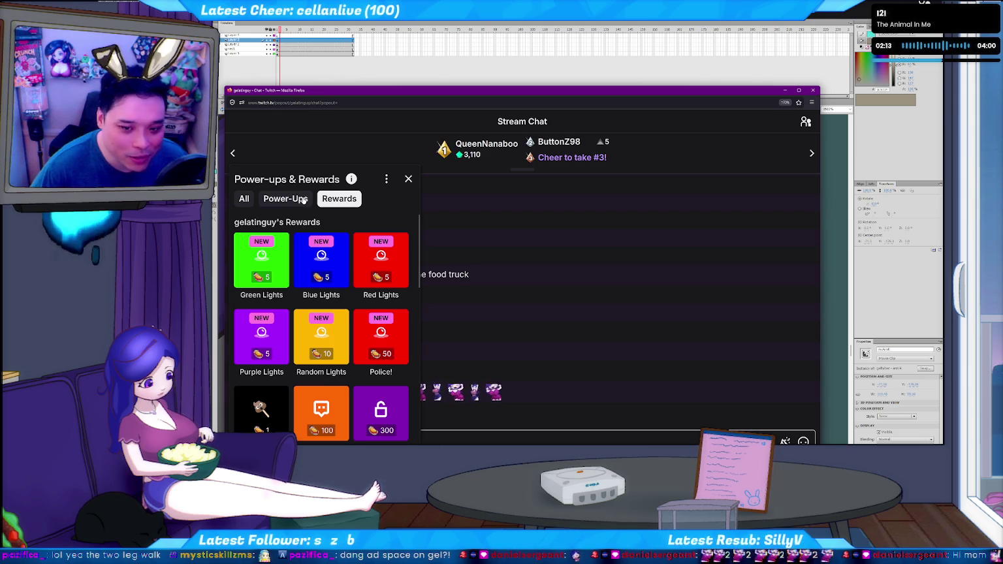
pyautogui.click(302, 204)
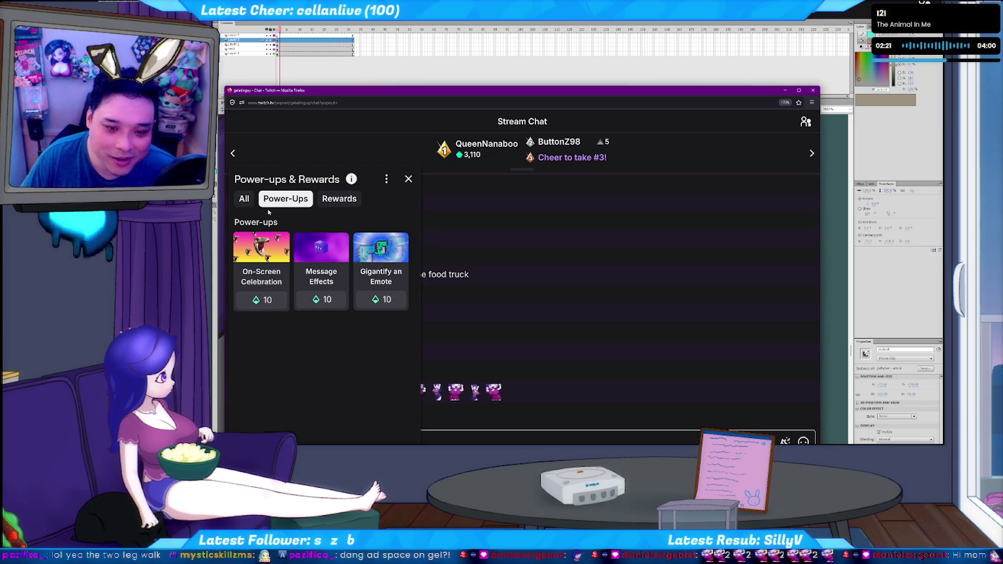
pyautogui.click(345, 199)
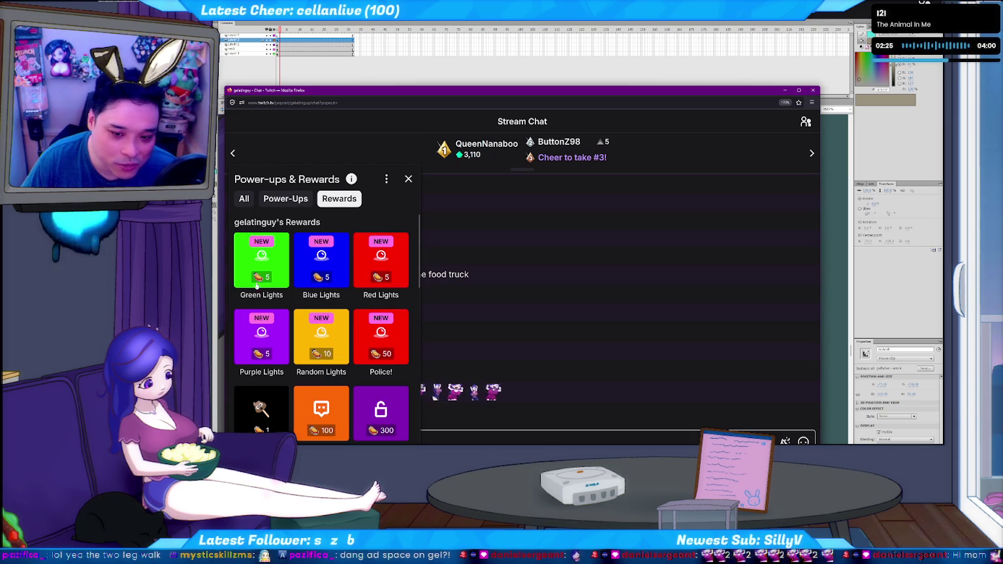
pyautogui.click(286, 199)
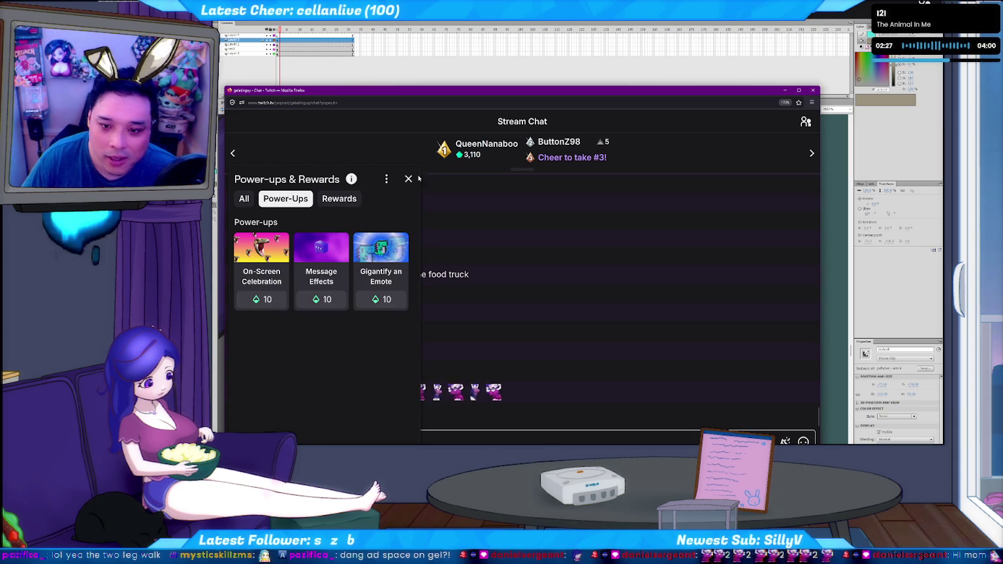
pyautogui.click(408, 178)
pyautogui.click(446, 439)
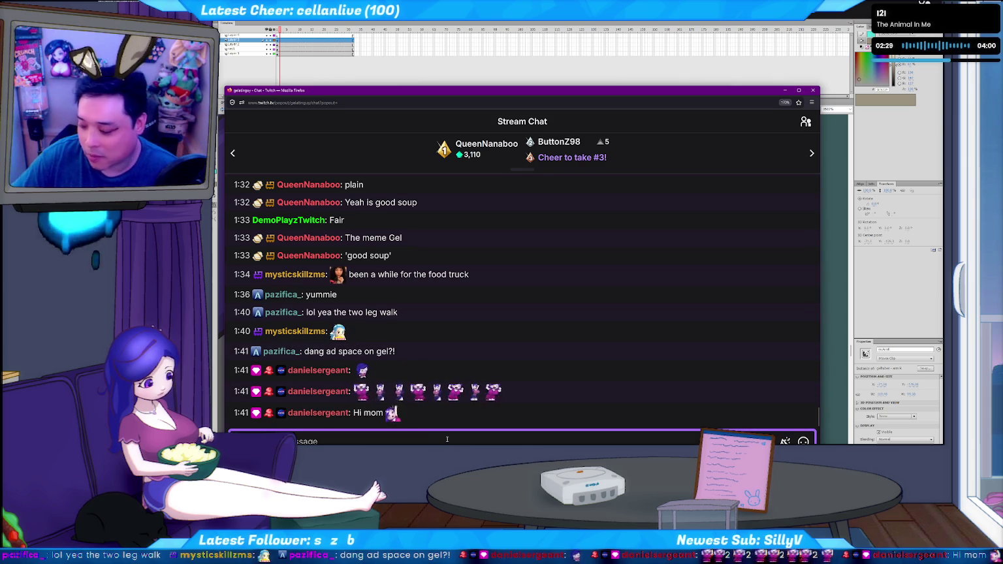
# Switch from the Twitch chat back to Flash and zoom out to the full avatar.
pyautogui.hotkey('alt', 'Tab')
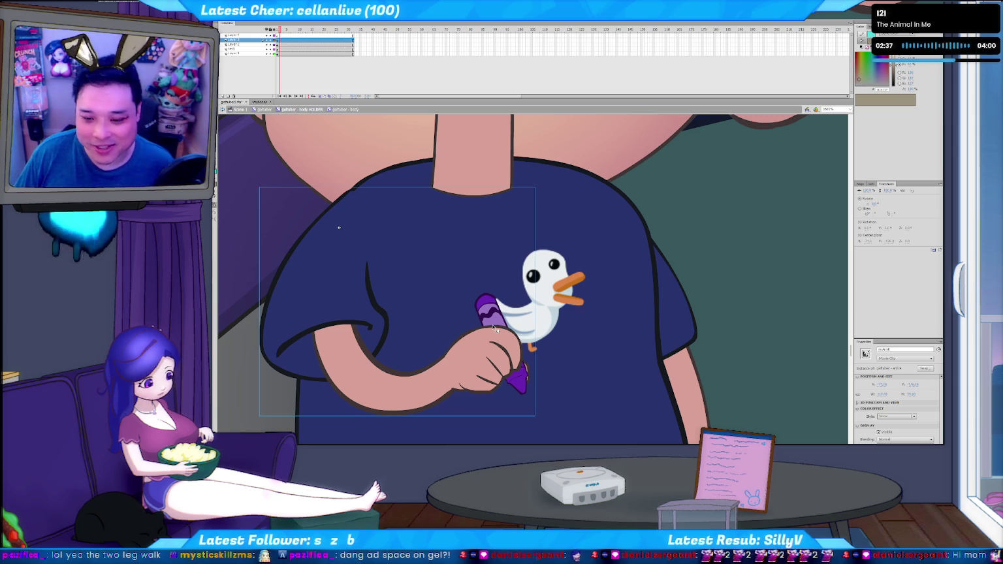
pyautogui.hotkey('ctrl', '-')
pyautogui.hotkey('ctrl', '-')
pyautogui.hotkey('ctrl', '-')
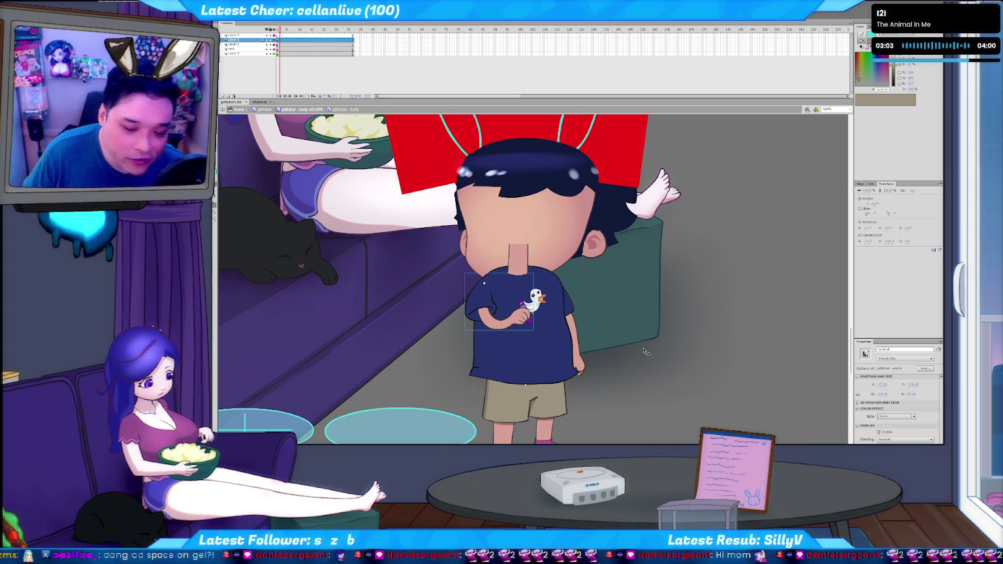
# Deselect everything and zoom out to 50% to show the avatar standing by the couch.
pyautogui.scroll(3, 675, 363)
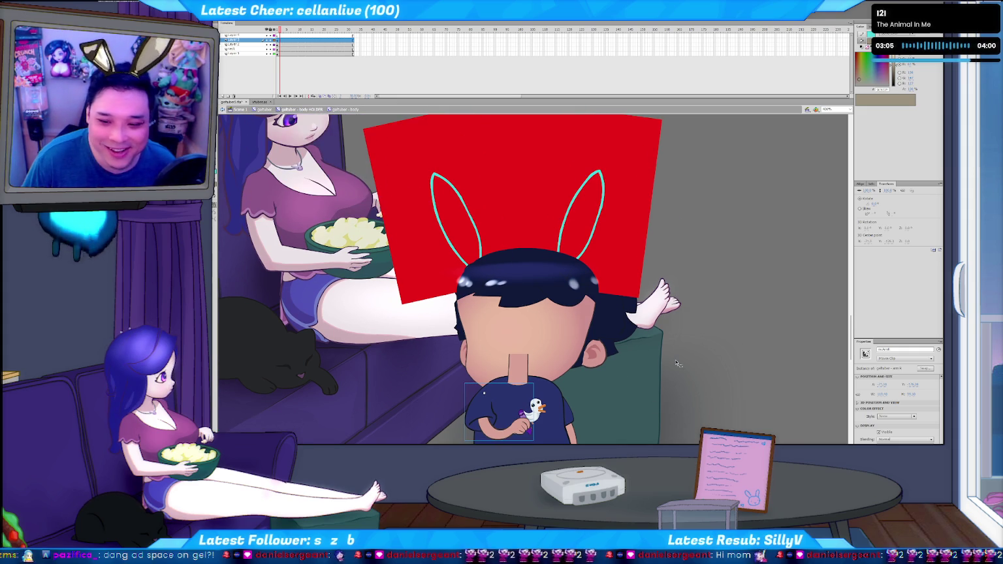
pyautogui.scroll(2, 676, 363)
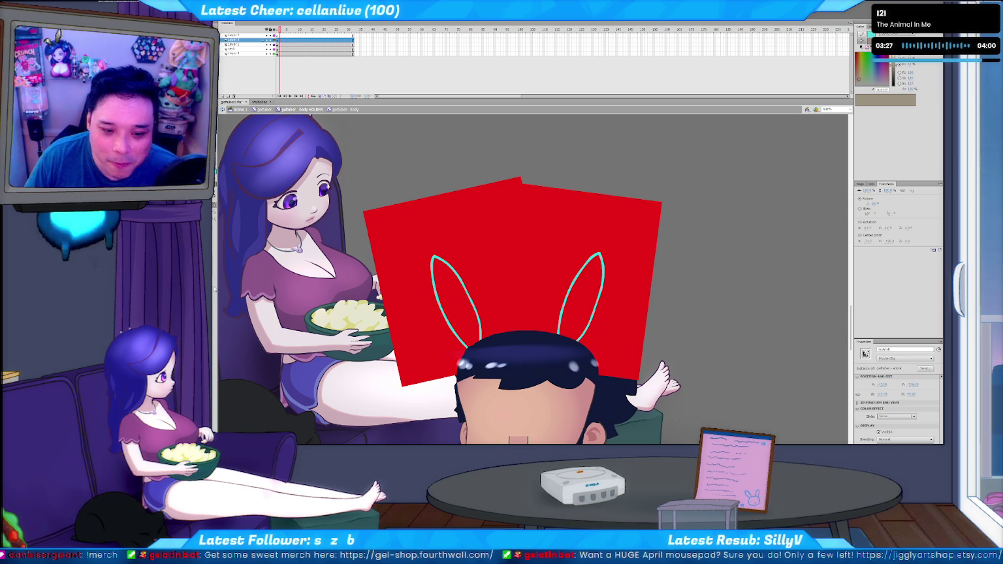
pyautogui.scroll(-2, 525, 360)
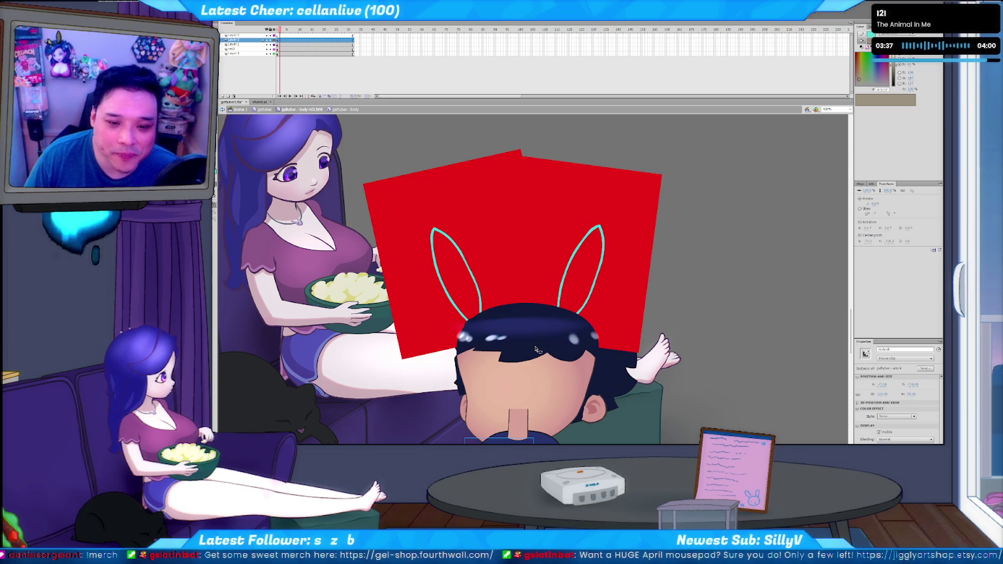
pyautogui.click(731, 424)
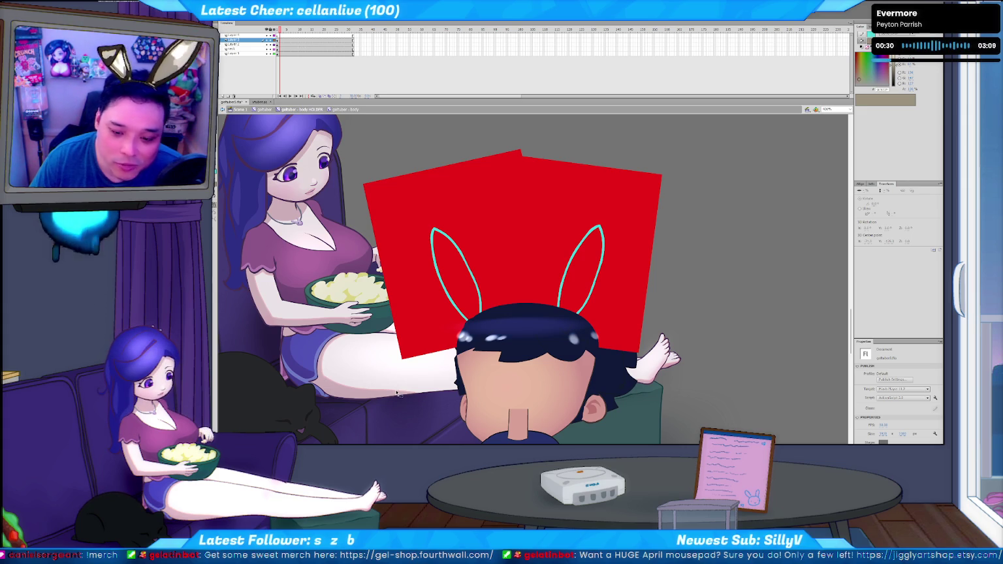
pyautogui.scroll(-5, 620, 408)
pyautogui.scroll(-2, 620, 408)
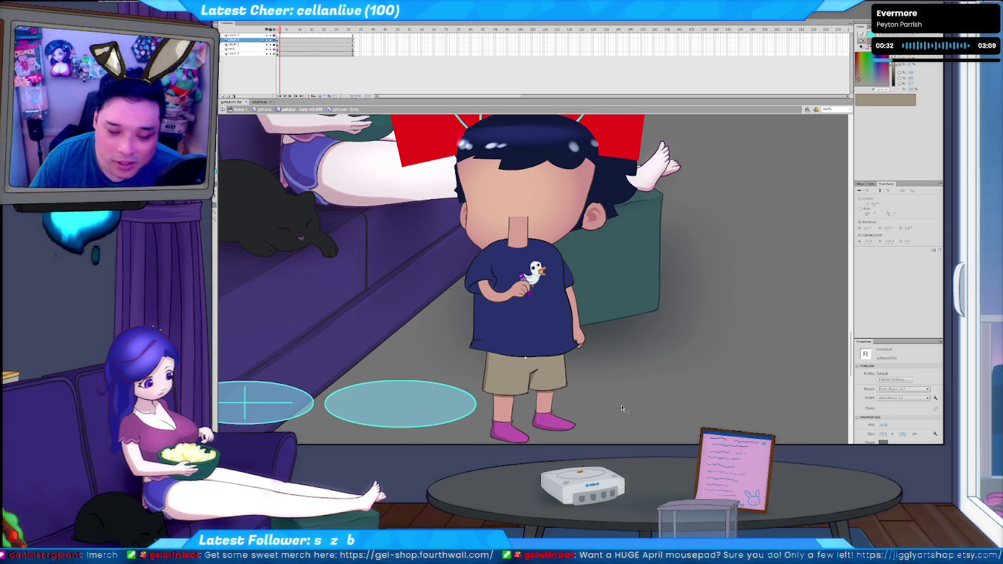
pyautogui.hotkey('ctrl', '-')
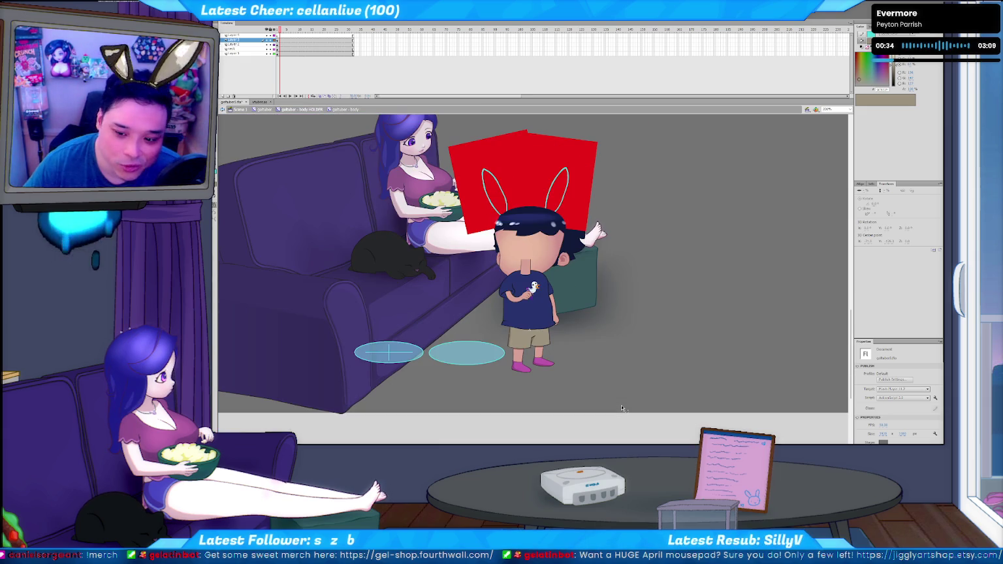
pyautogui.scroll(2, 622, 408)
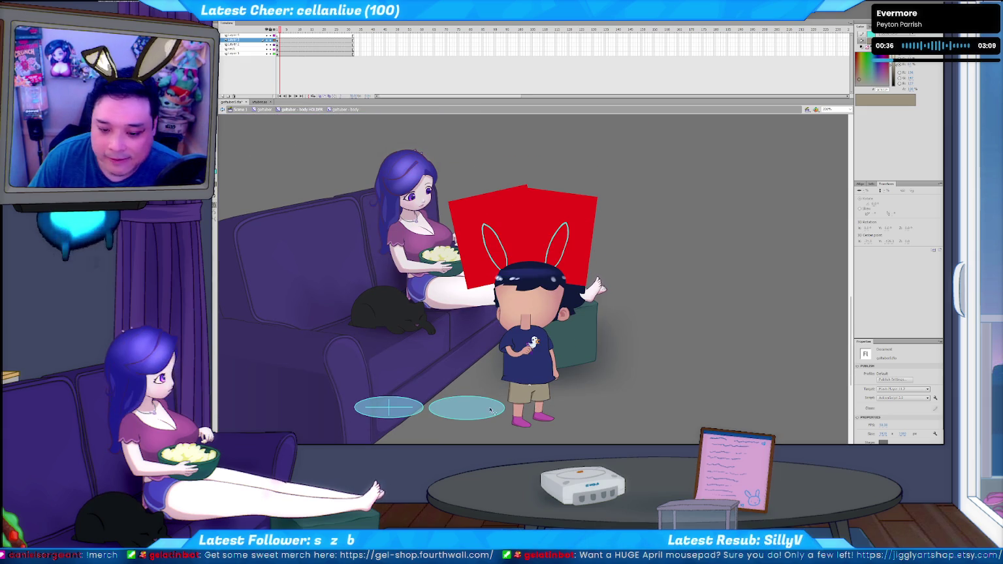
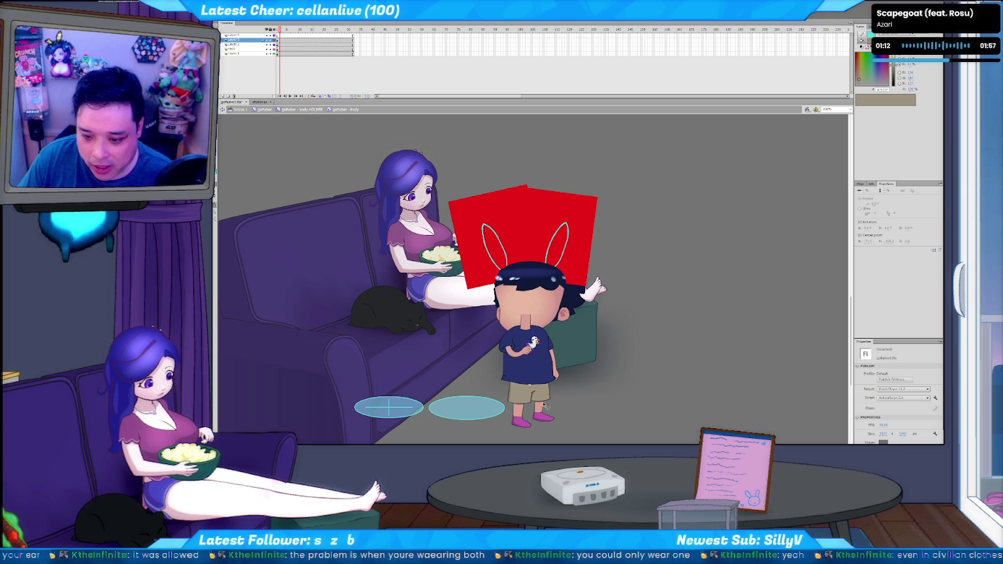
# Step into the body base symbol, back out to the body symbol, and go to about frame 10.
pyautogui.doubleClick(540, 380)
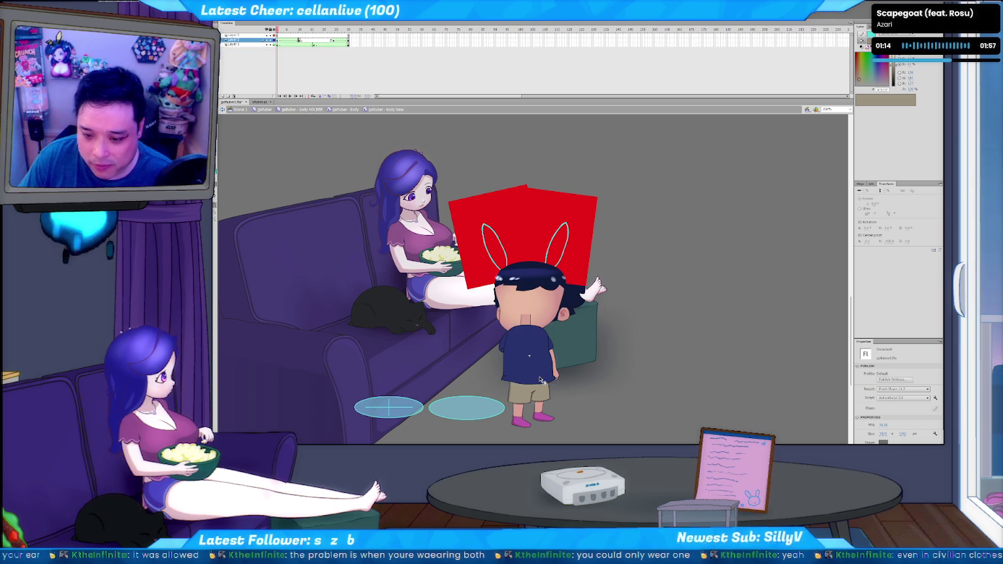
pyautogui.click(625, 383)
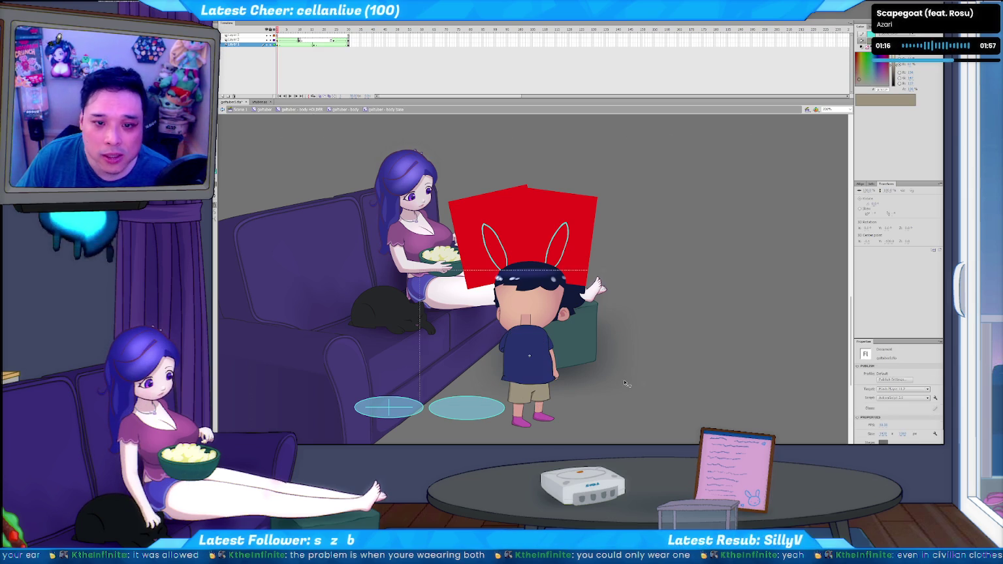
pyautogui.doubleClick(625, 384)
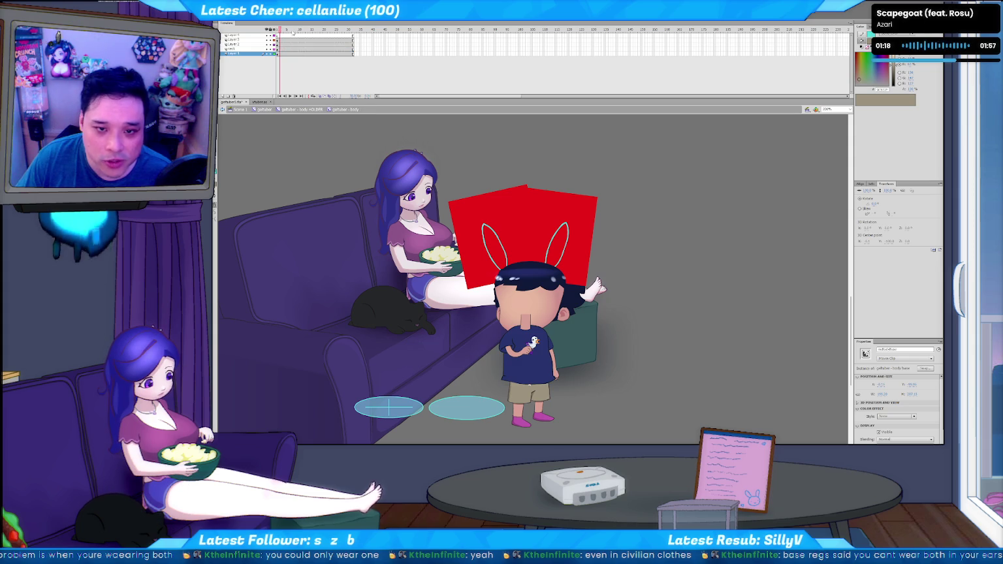
pyautogui.click(309, 35)
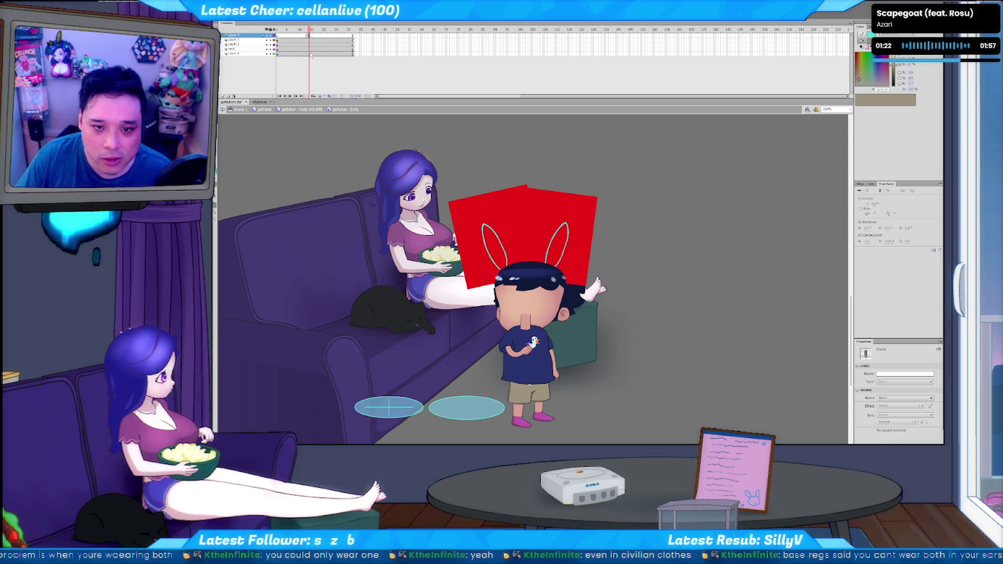
# Give the second layer, which holds the hand with the bird, a new name.
pyautogui.click(243, 40)
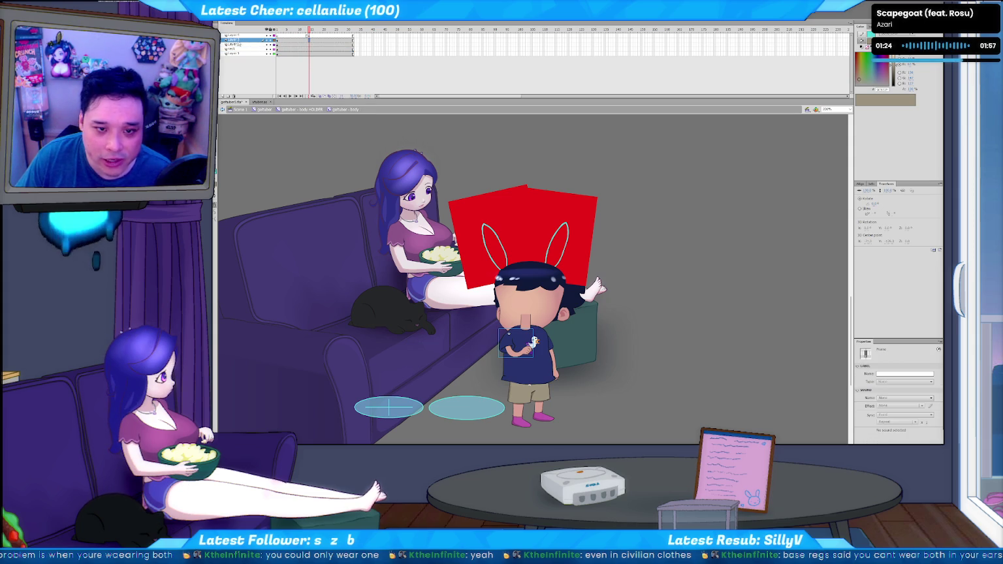
pyautogui.doubleClick(239, 40)
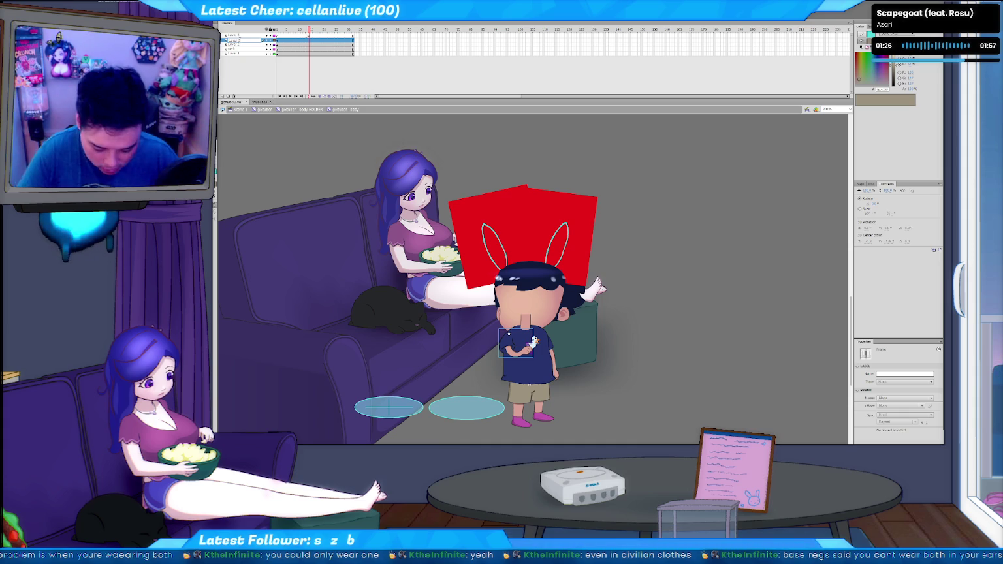
pyautogui.press('Return')
pyautogui.click(242, 40)
pyautogui.press('Return')
pyautogui.click(241, 45)
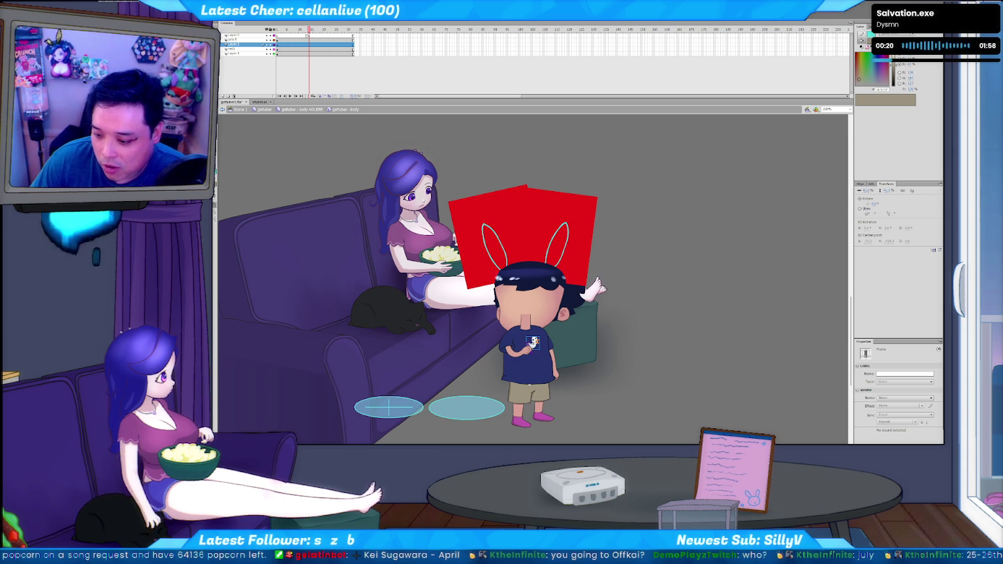
pyautogui.press('super+n')
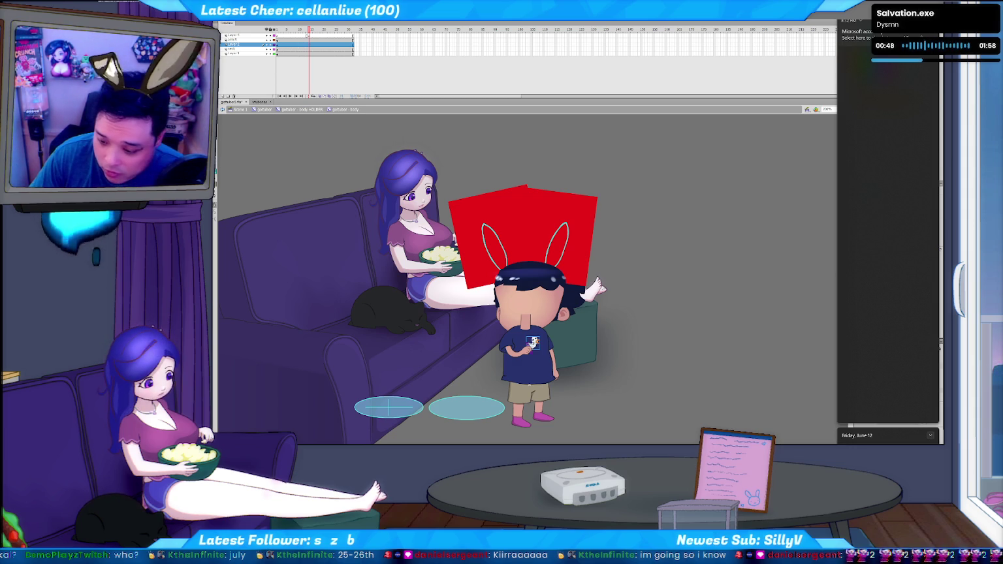
pyautogui.press('Escape')
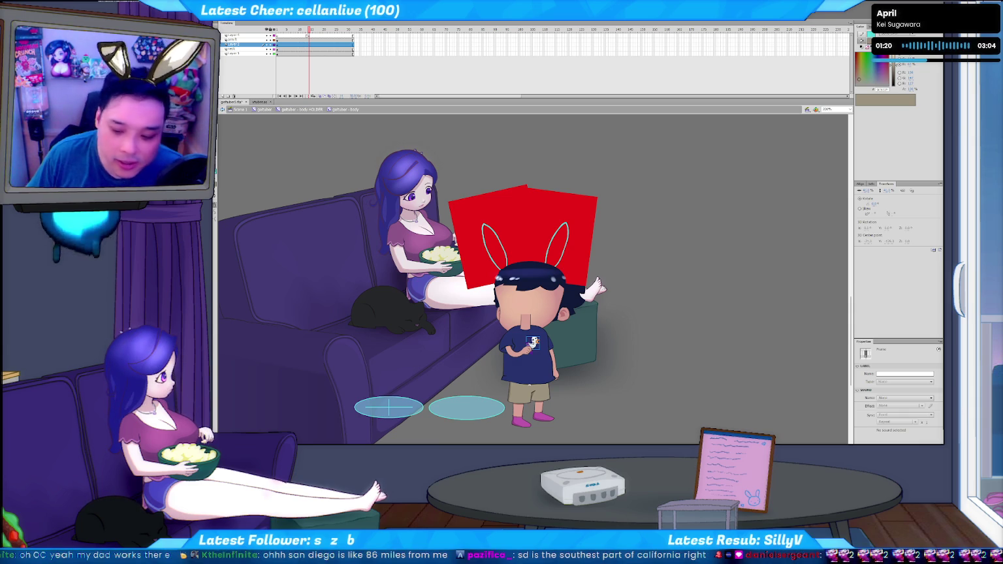
# In a new blank document, brush the first V-shaped desk lines and the letters AZ.
pyautogui.click(322, 141)
pyautogui.hotkey('ctrl', 'n')
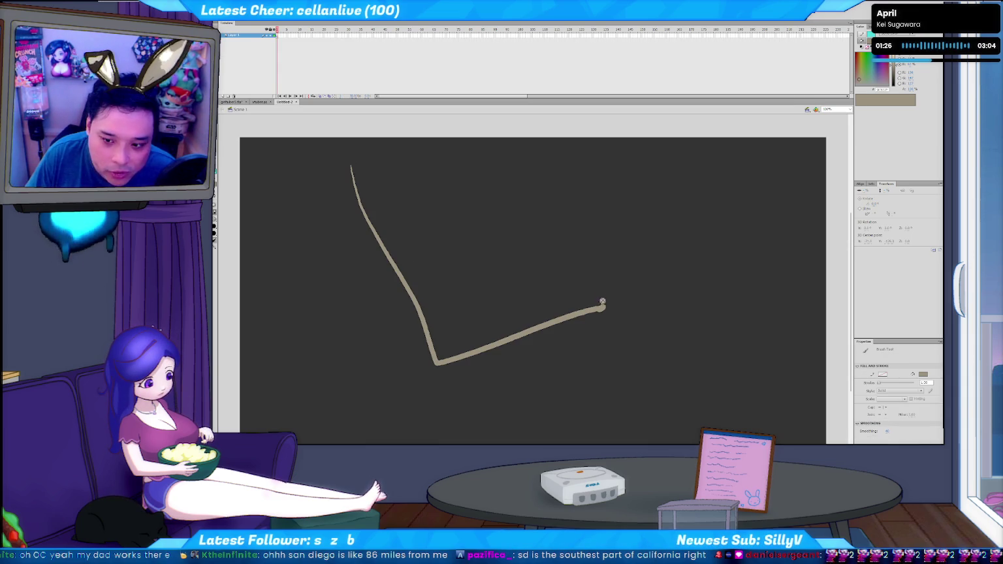
pyautogui.moveTo(367, 220); pyautogui.dragTo(578, 188)
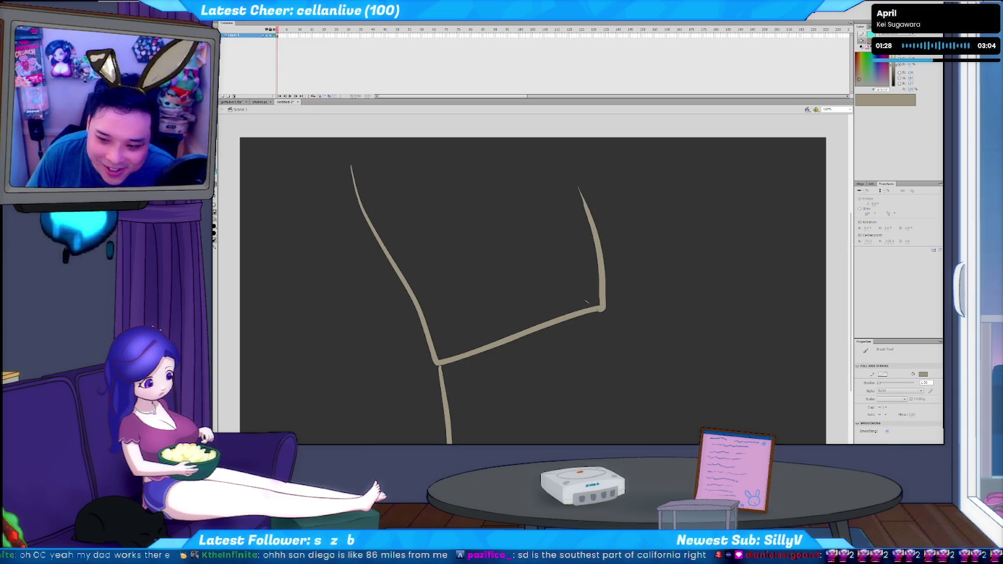
pyautogui.moveTo(601, 304); pyautogui.dragTo(828, 250)
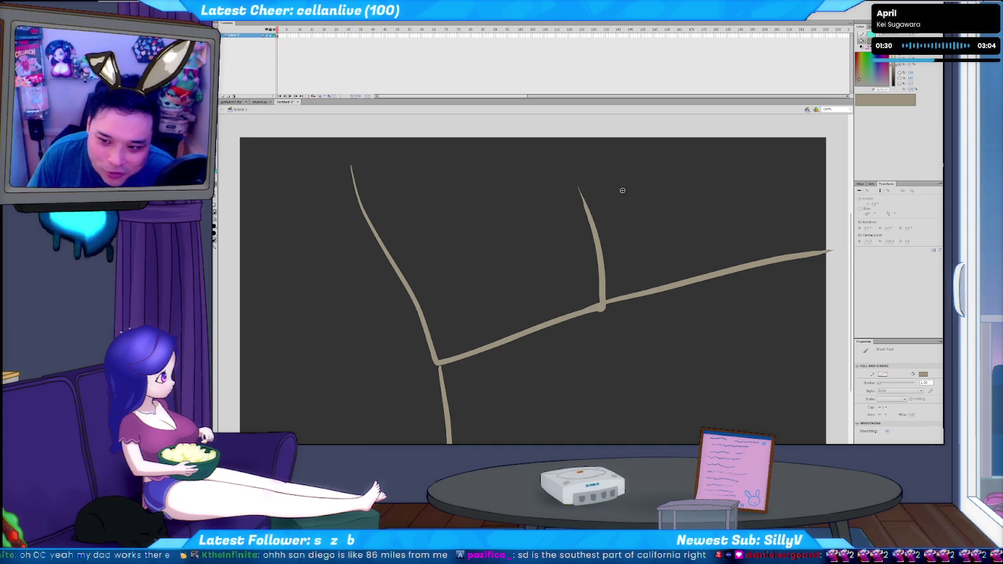
pyautogui.hotkey('ctrl', 'z')
pyautogui.moveTo(632, 249)
pyautogui.mouseDown()
pyautogui.moveTo(667, 233)
pyautogui.moveTo(677, 205)
pyautogui.mouseUp()
pyautogui.moveTo(684, 190); pyautogui.dragTo(714, 218)
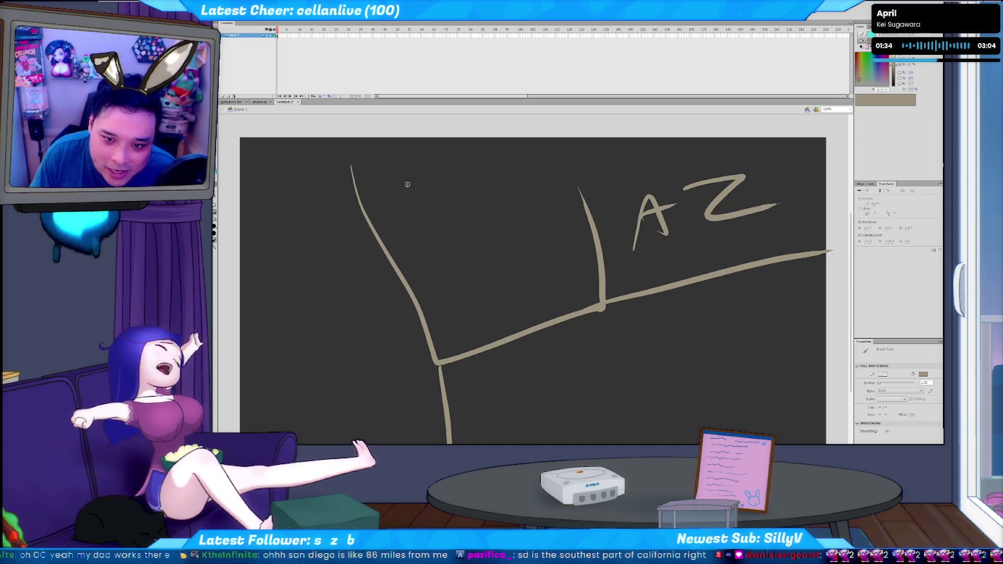
# Brush a large arc meeting the vertical line and two strokes down the shape's right side.
pyautogui.scroll(3, 396, 180)
pyautogui.moveTo(320, 209)
pyautogui.mouseDown()
pyautogui.moveTo(380, 297)
pyautogui.moveTo(614, 395)
pyautogui.moveTo(598, 246)
pyautogui.mouseUp()
pyautogui.moveTo(574, 130); pyautogui.dragTo(607, 261)
pyautogui.hotkey('ctrl', 'z')
pyautogui.moveTo(570, 116); pyautogui.dragTo(611, 241)
pyautogui.moveTo(587, 163); pyautogui.dragTo(629, 257)
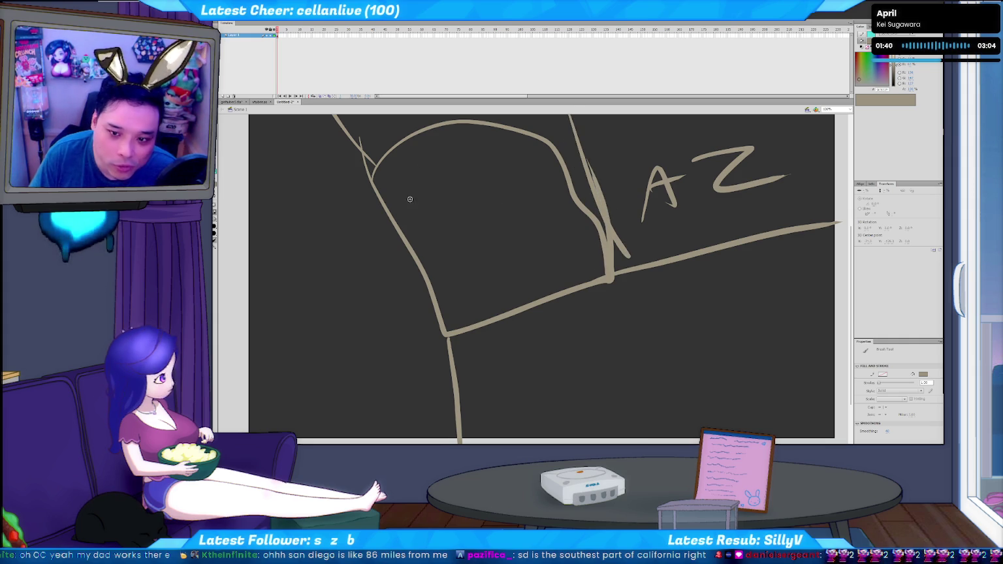
pyautogui.moveTo(417, 216); pyautogui.dragTo(401, 229)
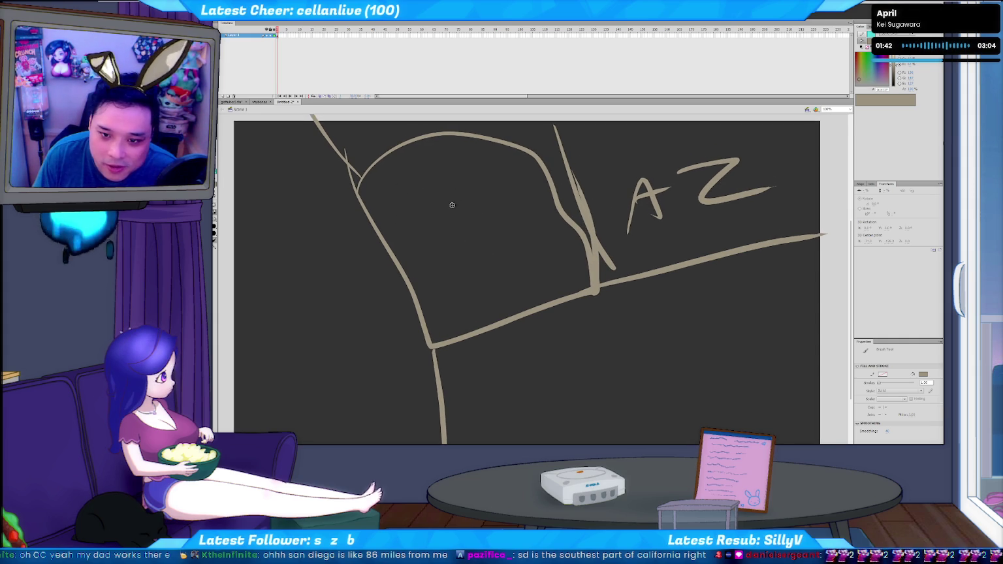
pyautogui.moveTo(338, 138); pyautogui.dragTo(442, 264)
# Letter 'LA' on the pasteboard, then brush a diagonal line and a short stroke inside the shape.
pyautogui.moveTo(330, 164)
pyautogui.mouseDown()
pyautogui.moveTo(352, 187)
pyautogui.moveTo(372, 184)
pyautogui.mouseUp()
pyautogui.moveTo(353, 177); pyautogui.dragTo(364, 172)
pyautogui.moveTo(395, 246); pyautogui.dragTo(299, 167)
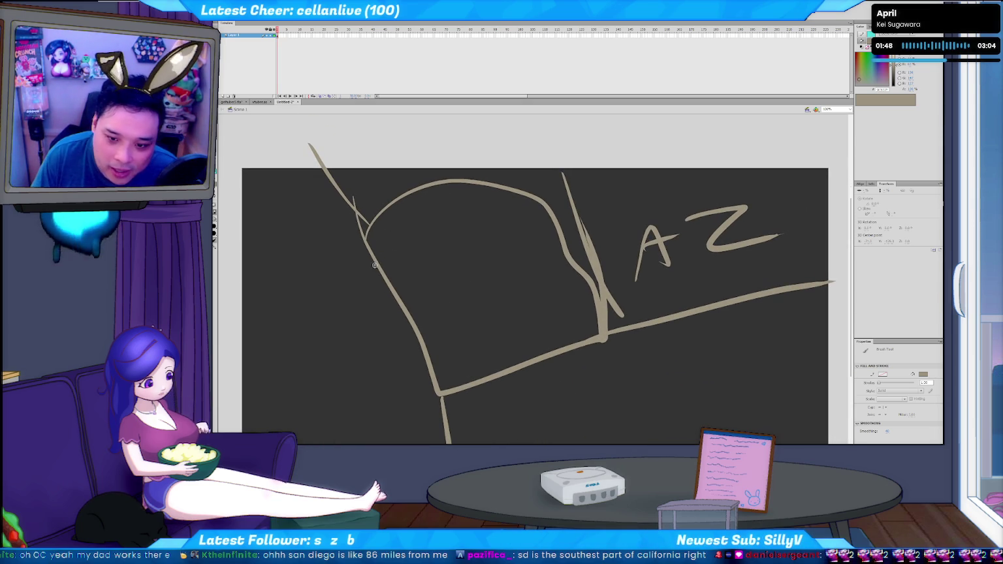
pyautogui.moveTo(474, 288)
pyautogui.mouseDown()
pyautogui.moveTo(424, 291)
pyautogui.moveTo(457, 222)
pyautogui.mouseUp()
pyautogui.hotkey('ctrl', 'z')
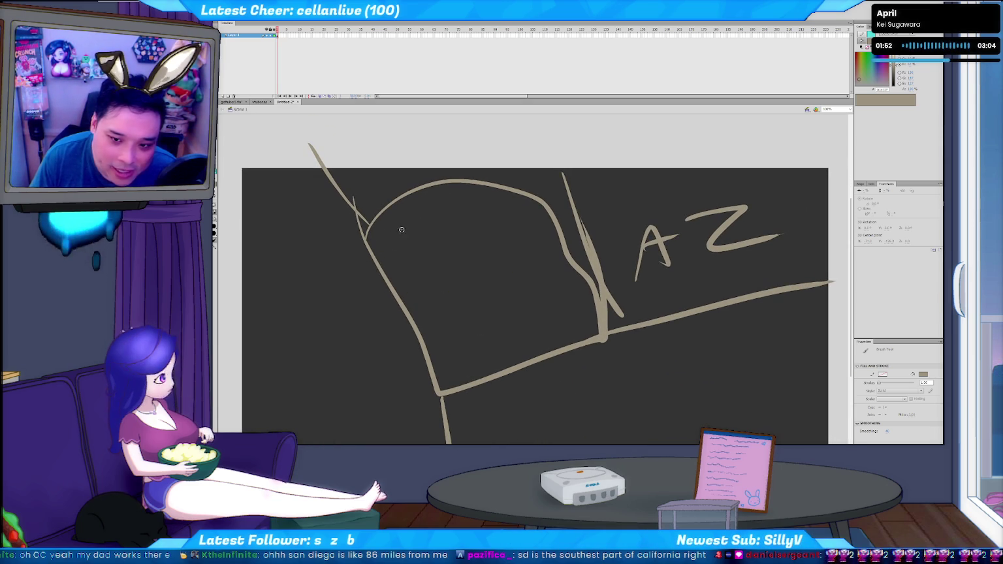
pyautogui.moveTo(509, 232); pyautogui.dragTo(550, 294)
pyautogui.moveTo(415, 308)
pyautogui.mouseDown()
pyautogui.moveTo(441, 297)
pyautogui.moveTo(426, 394)
pyautogui.mouseUp()
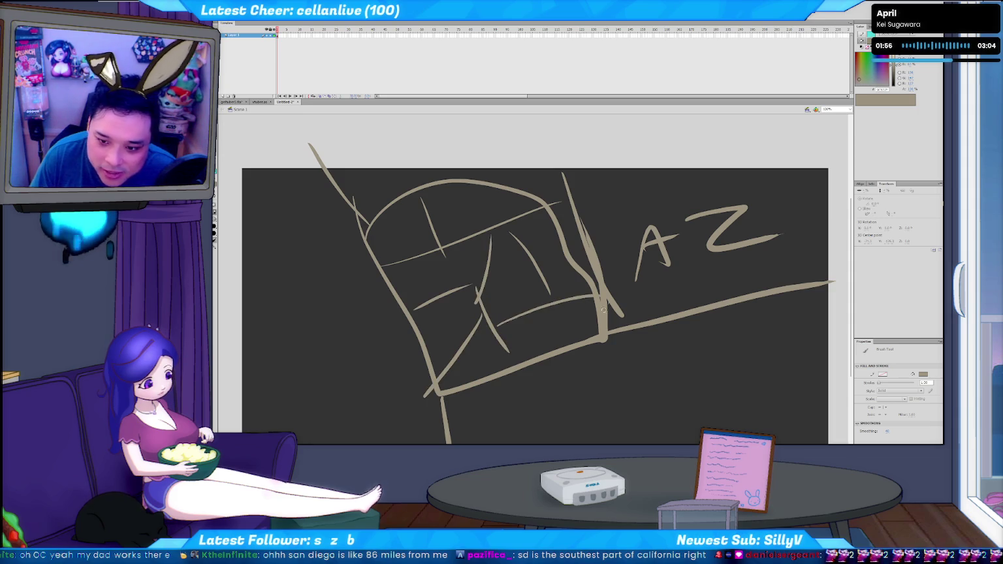
# Try looping strokes, scribbles and an ellipse in the shape, undoing each unwanted one.
pyautogui.hotkey('ctrl', 'z')
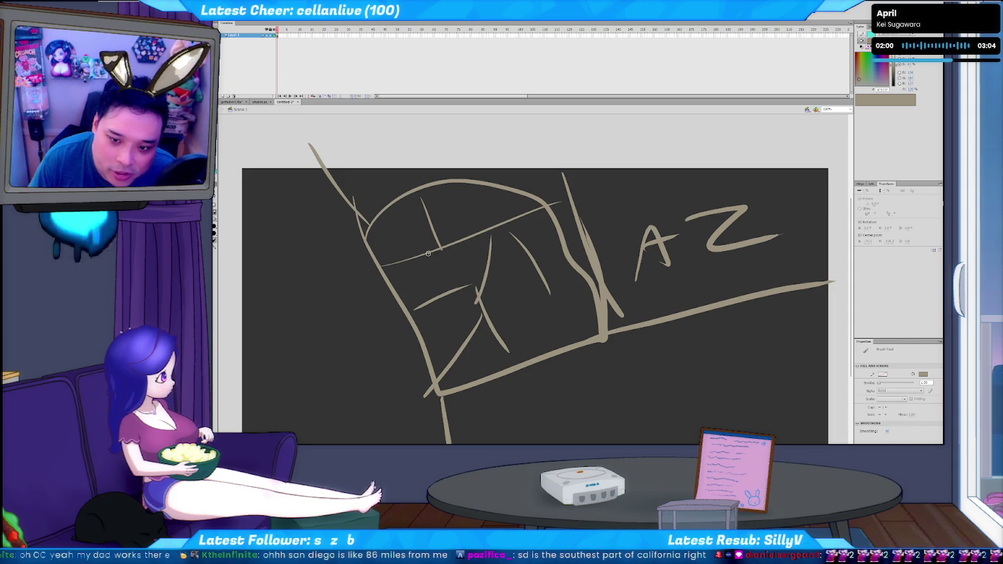
pyautogui.moveTo(425, 252); pyautogui.dragTo(498, 229)
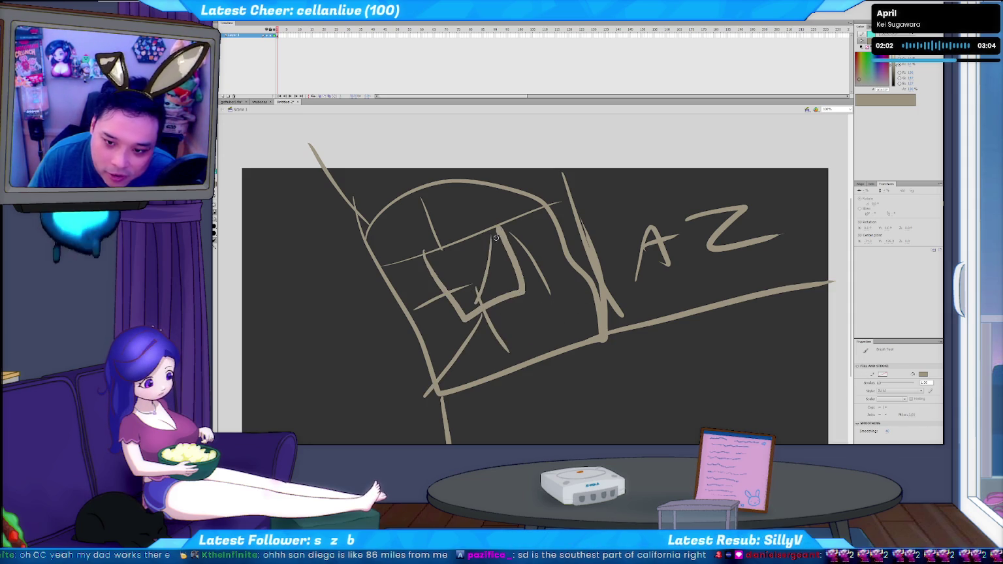
pyautogui.press('v')
pyautogui.press('b')
pyautogui.hotkey('ctrl', 'z')
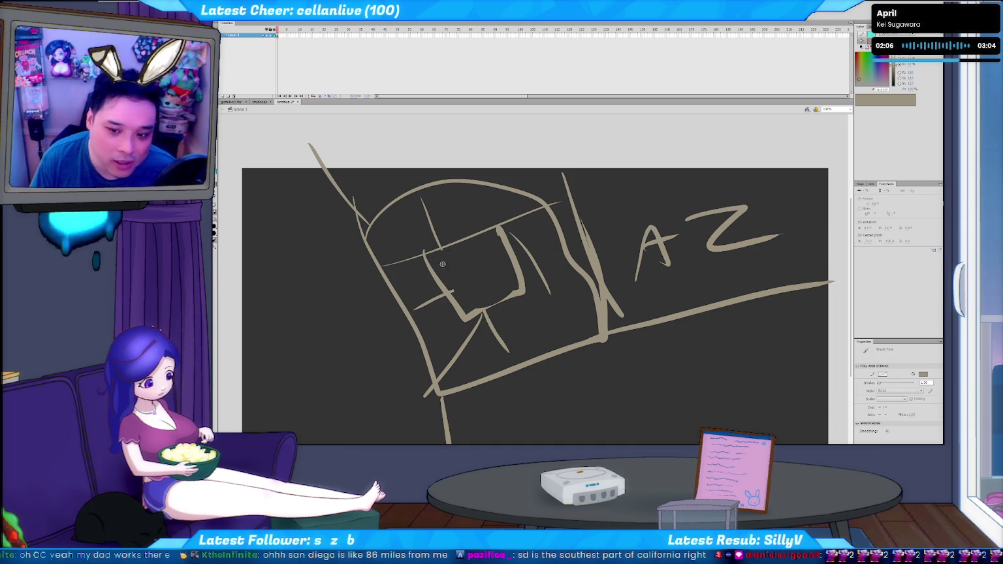
pyautogui.moveTo(434, 235); pyautogui.dragTo(513, 306)
pyautogui.hotkey('ctrl', 'z')
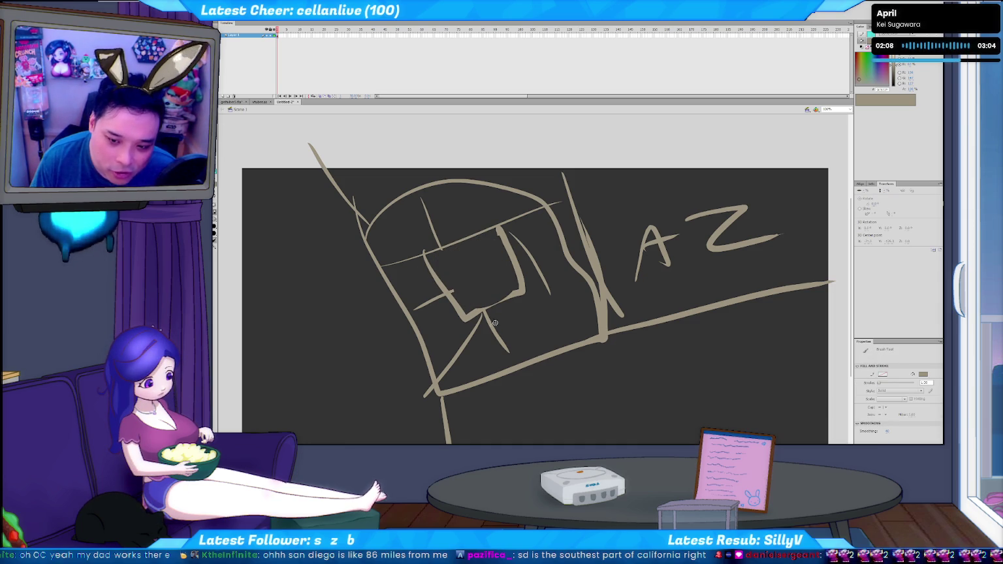
pyautogui.moveTo(331, 223); pyautogui.dragTo(300, 398)
pyautogui.hotkey('ctrl', 'z')
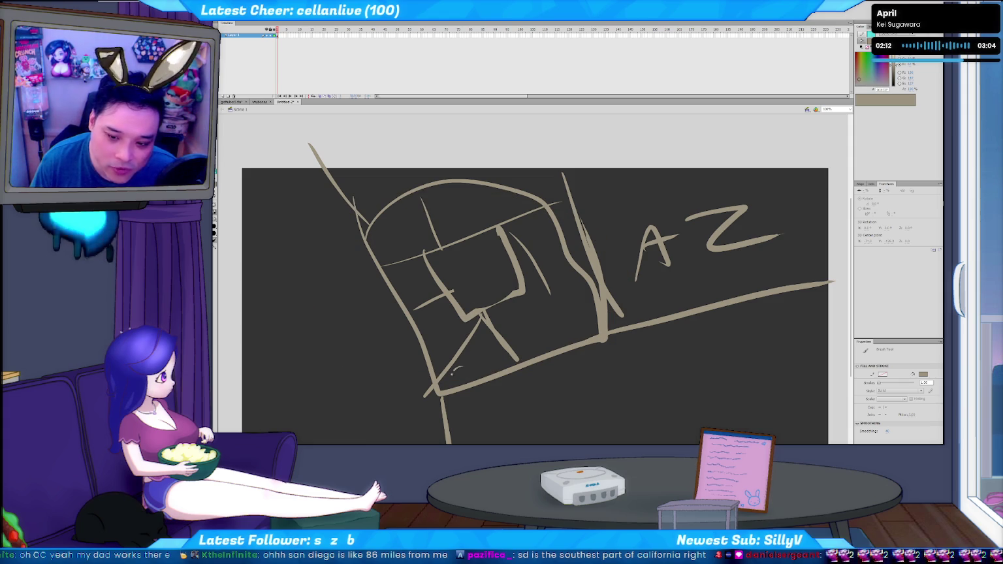
# Brush small scribbles and marks along the shape's bottom edge, undoing stray scribbles and circles.
pyautogui.moveTo(517, 337); pyautogui.dragTo(591, 314)
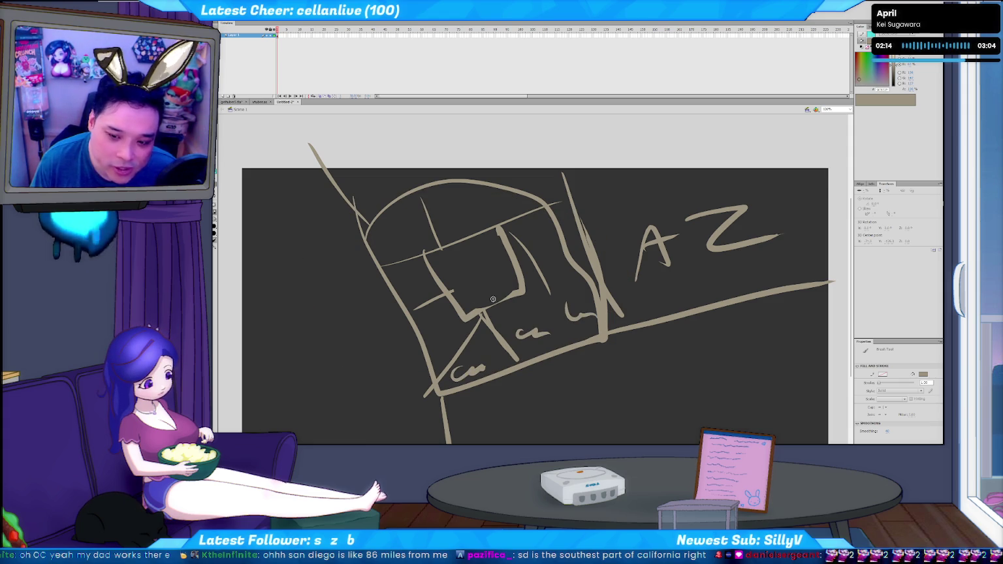
pyautogui.moveTo(468, 249); pyautogui.dragTo(512, 306)
pyautogui.hotkey('ctrl', 'z')
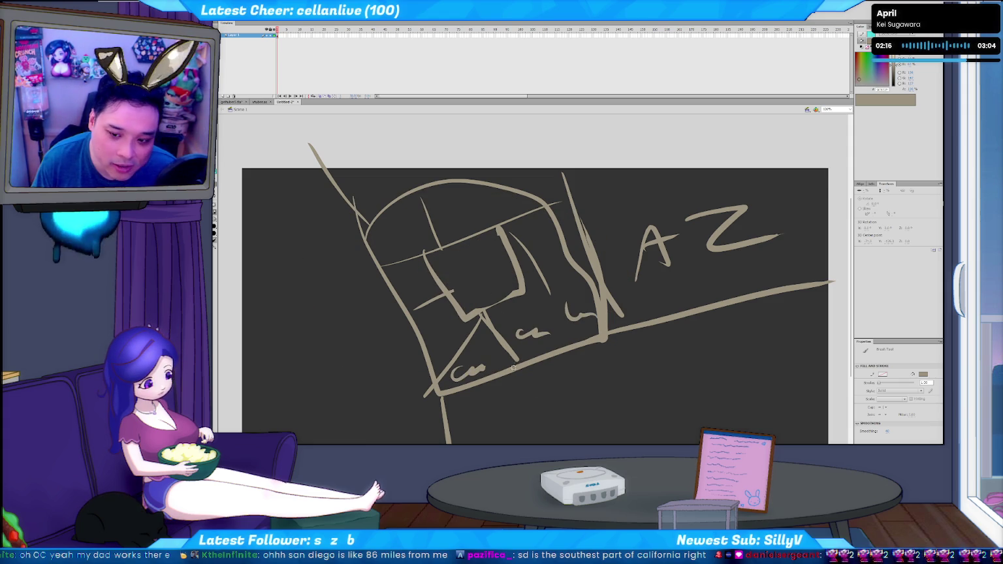
pyautogui.moveTo(366, 313); pyautogui.dragTo(465, 382)
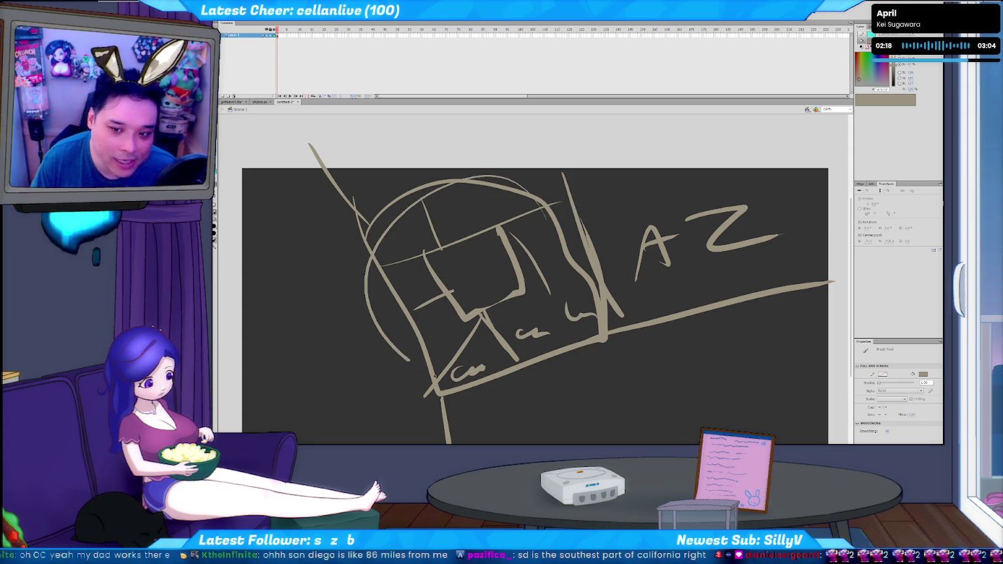
pyautogui.hotkey('ctrl', 'z')
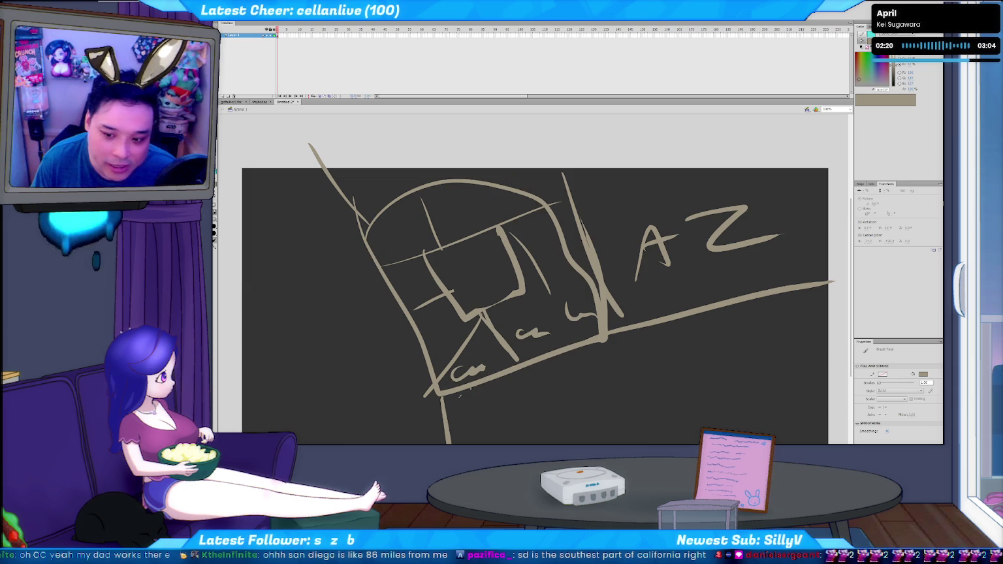
pyautogui.moveTo(557, 352); pyautogui.dragTo(558, 351)
pyautogui.moveTo(507, 416)
pyautogui.mouseDown()
pyautogui.moveTo(515, 405)
pyautogui.moveTo(560, 404)
pyautogui.mouseUp()
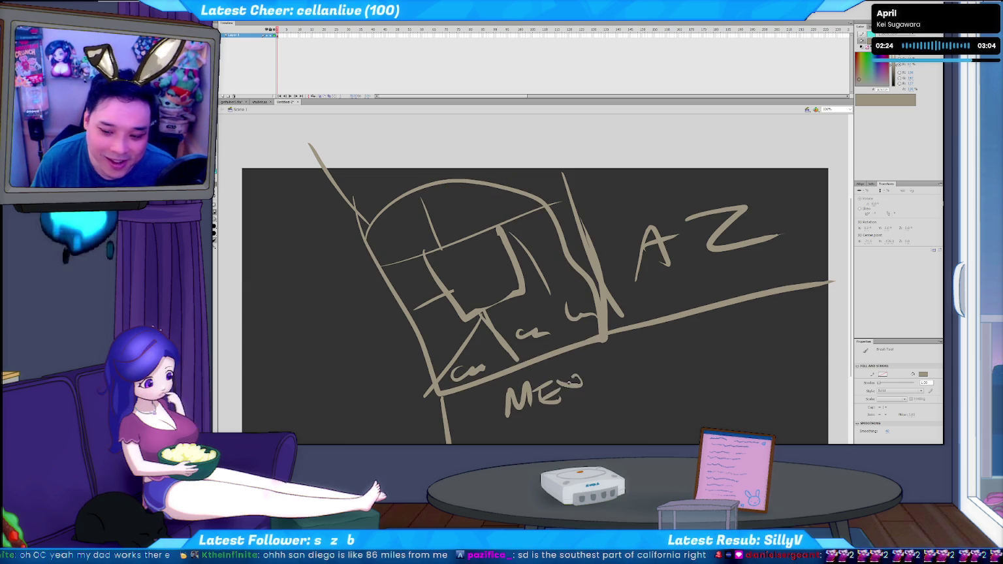
# Remove the old M lettering, then brush a long curve and the 'TJ' label below the map box.
pyautogui.hotkey('ctrl', 'z')
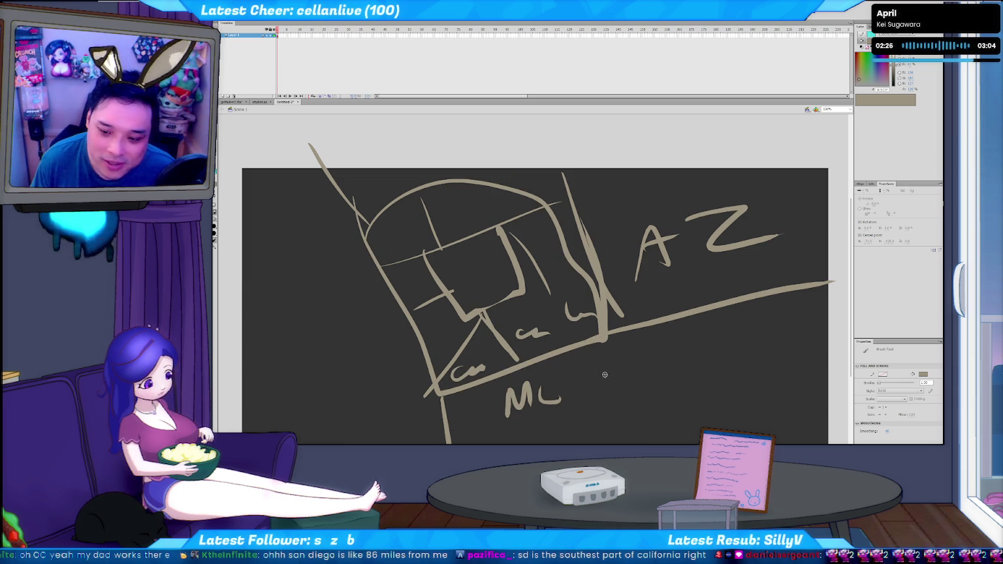
pyautogui.hotkey('ctrl', 'z')
pyautogui.moveTo(573, 352); pyautogui.dragTo(613, 443)
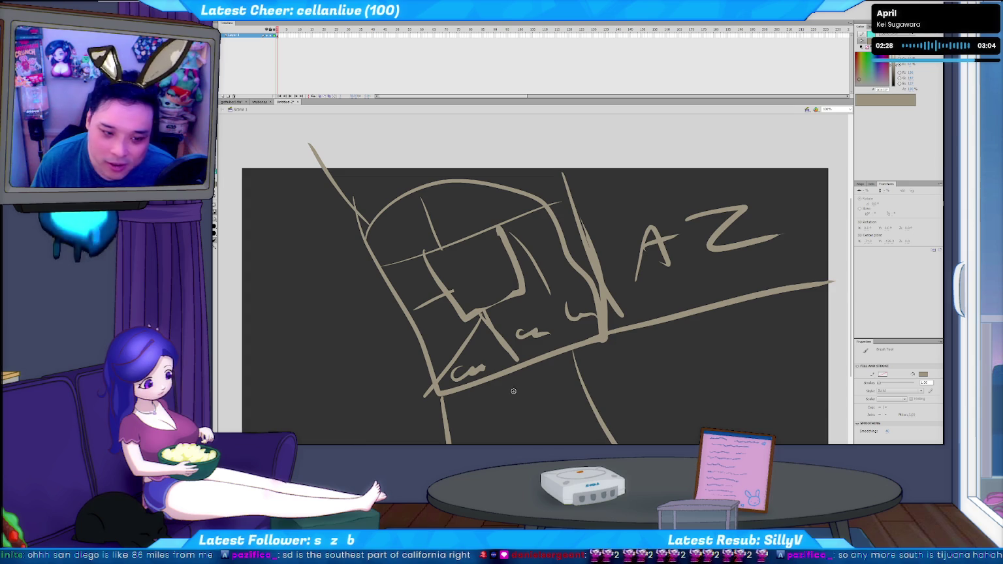
pyautogui.moveTo(508, 387); pyautogui.dragTo(538, 385)
pyautogui.moveTo(526, 387); pyautogui.dragTo(498, 418)
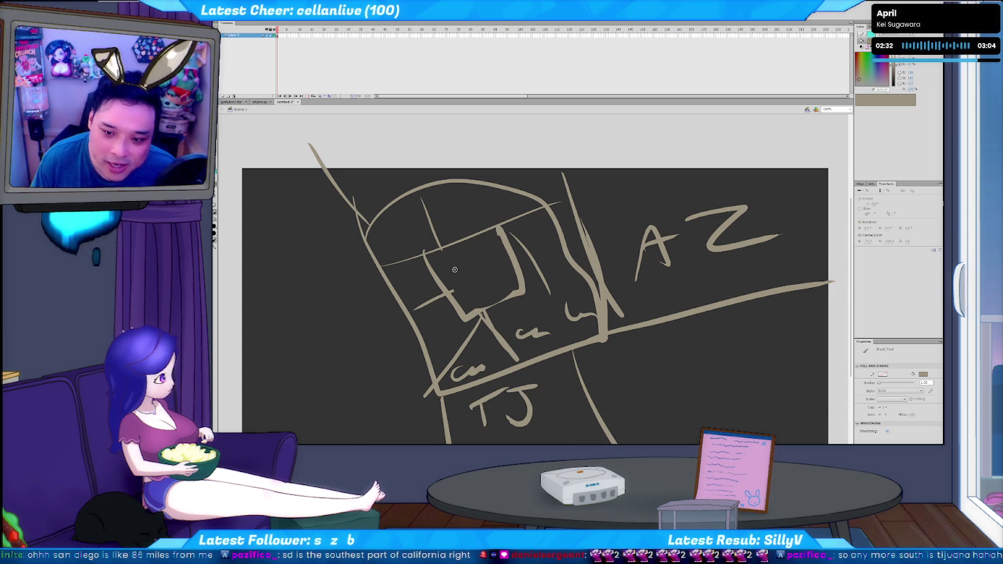
# Letter 'SD' inside the box, undo the loop around it, and switch to the Selection tool.
pyautogui.moveTo(468, 258)
pyautogui.mouseDown()
pyautogui.moveTo(453, 280)
pyautogui.moveTo(475, 278)
pyautogui.mouseUp()
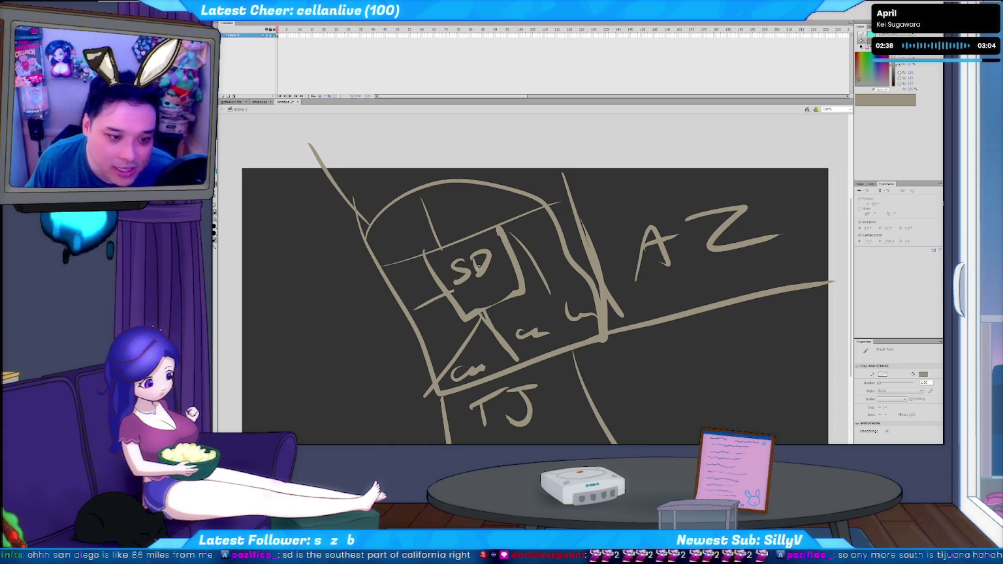
pyautogui.moveTo(475, 302); pyautogui.dragTo(477, 304)
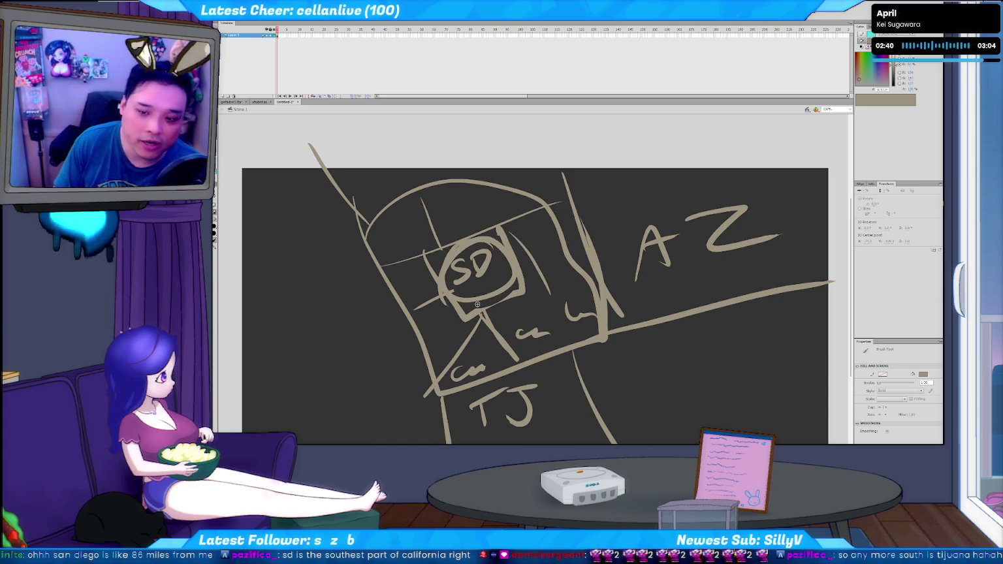
pyautogui.hotkey('ctrl', 'z')
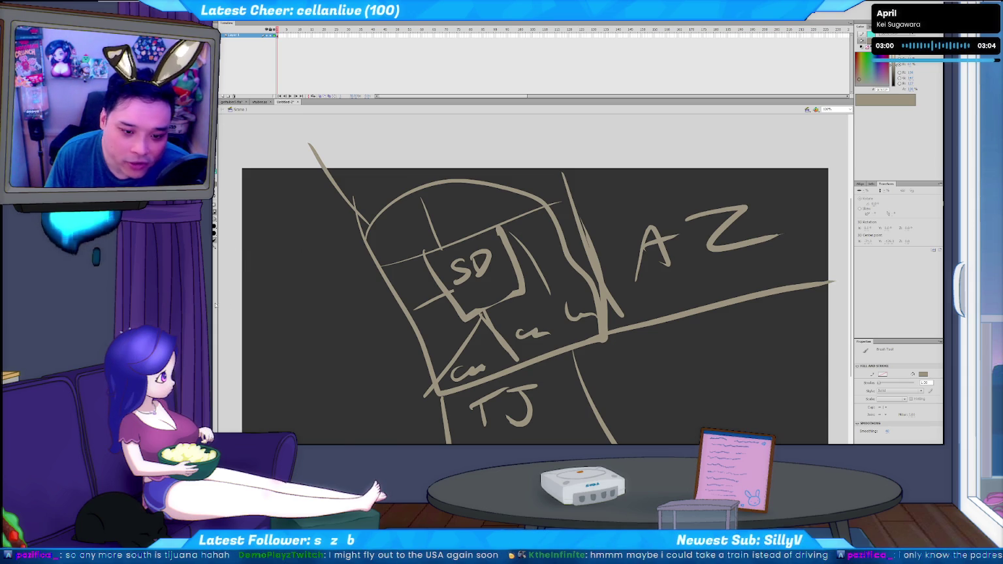
pyautogui.press('v')
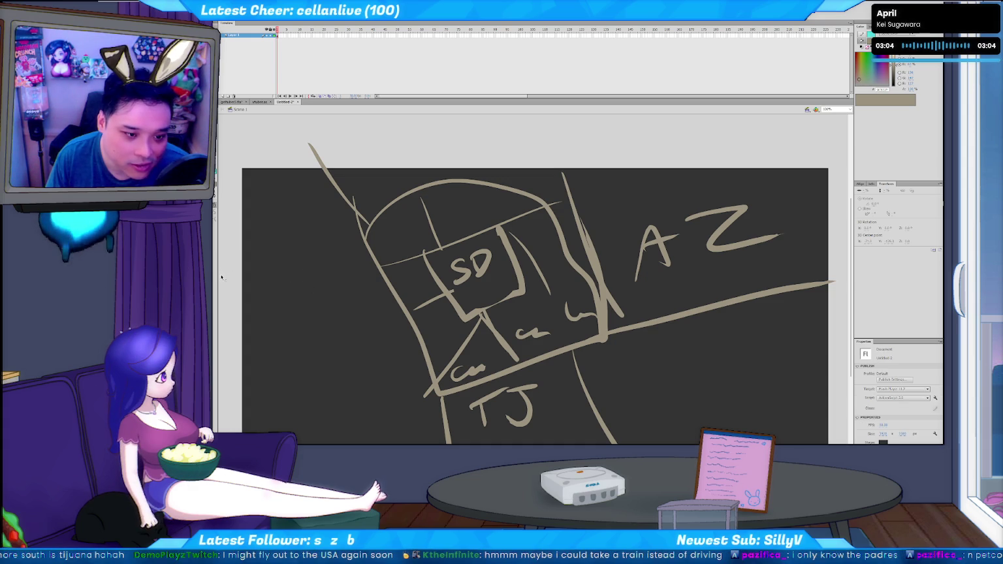
pyautogui.press('b')
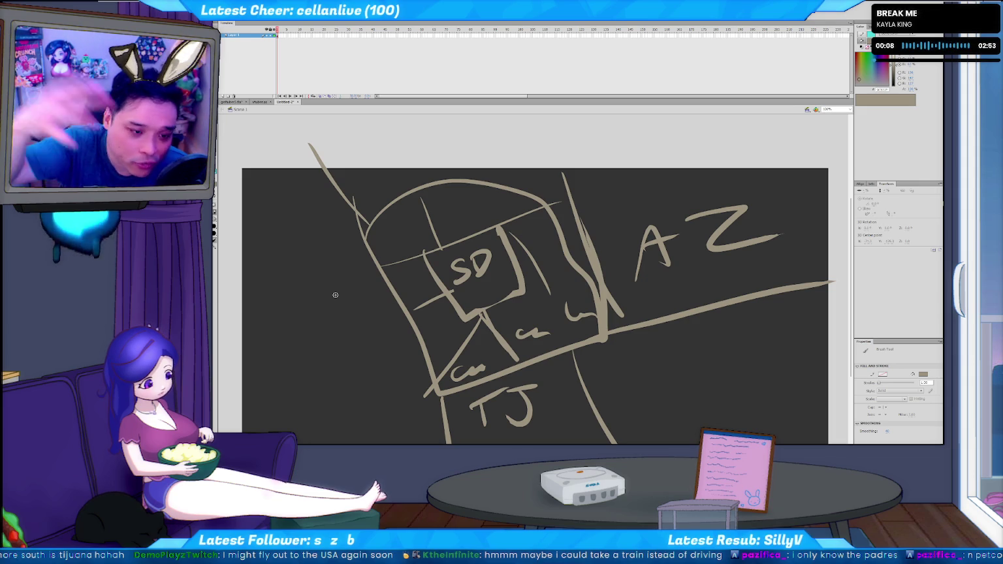
pyautogui.press('v')
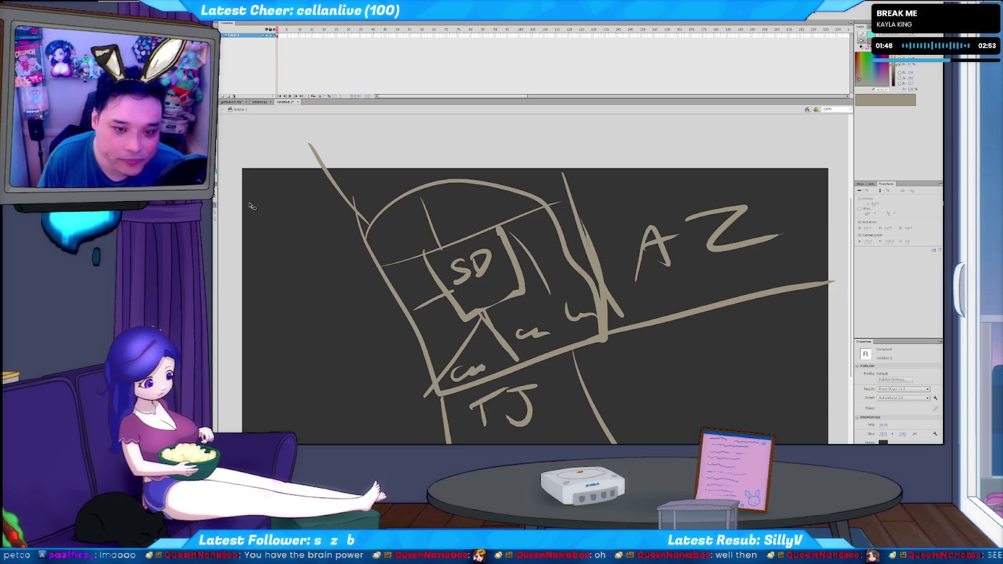
# Switch between vtuber.as and the character .fla, then step out to the body HOLDER symbol.
pyautogui.click(259, 102)
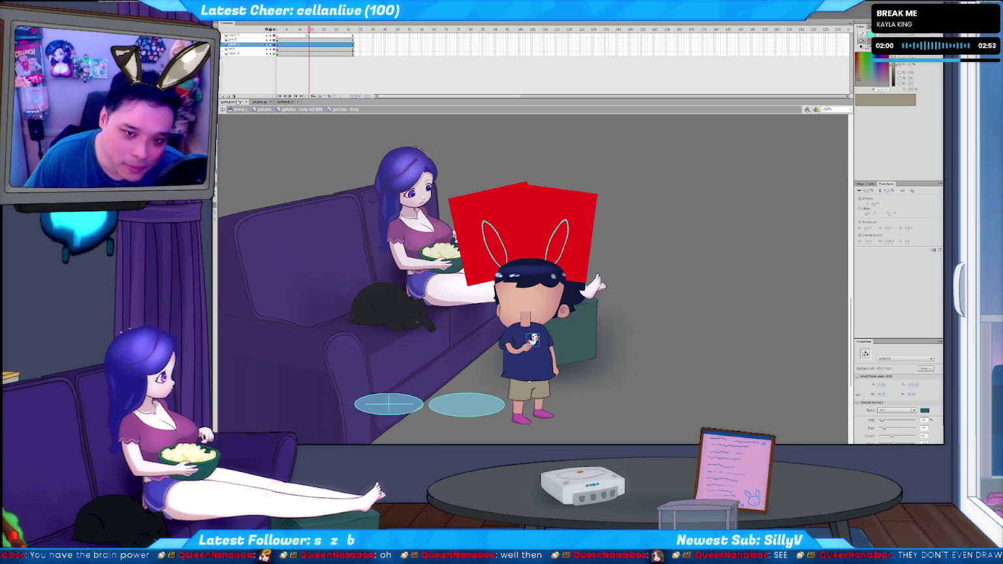
pyautogui.click(233, 102)
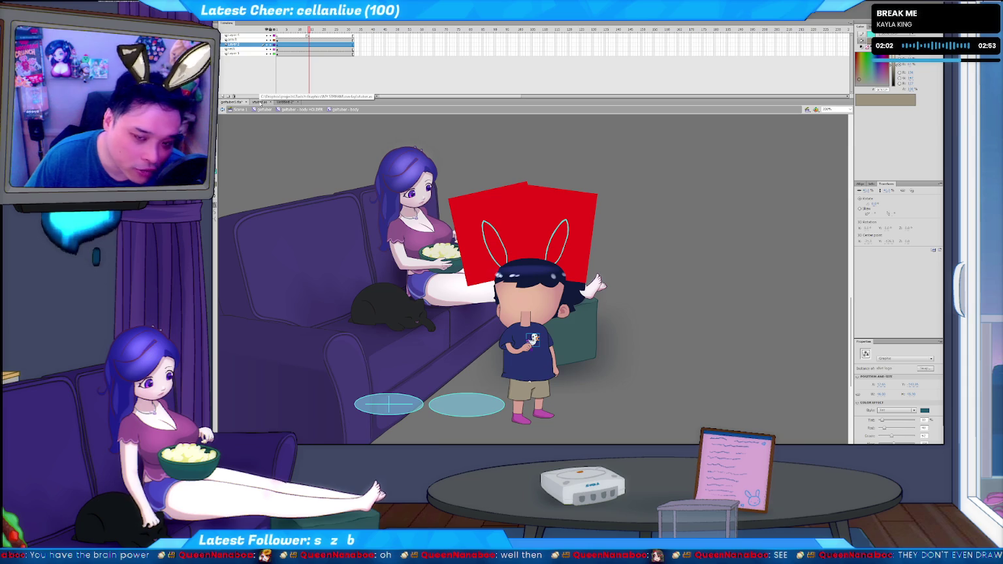
pyautogui.click(260, 103)
pyautogui.click(232, 103)
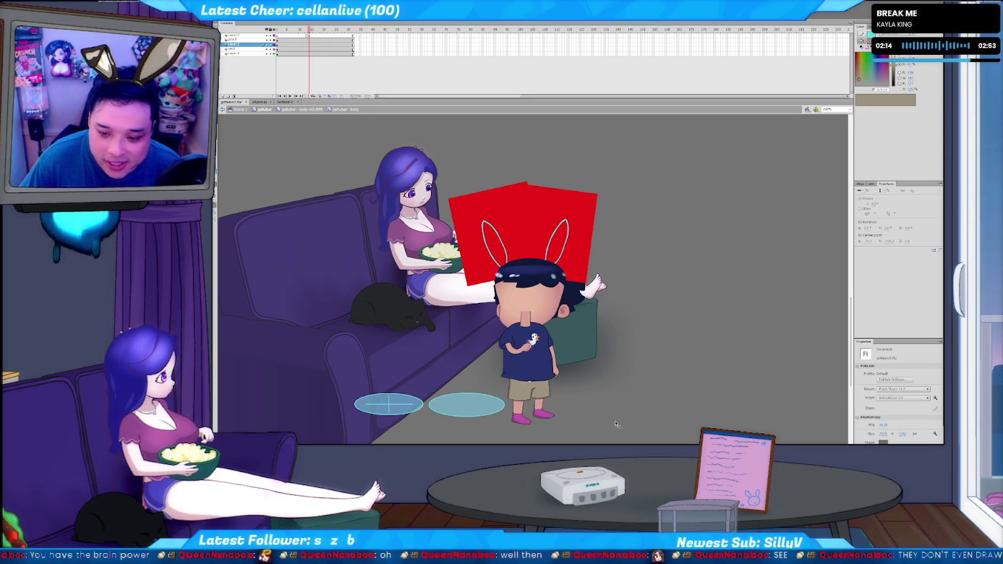
pyautogui.doubleClick(481, 408)
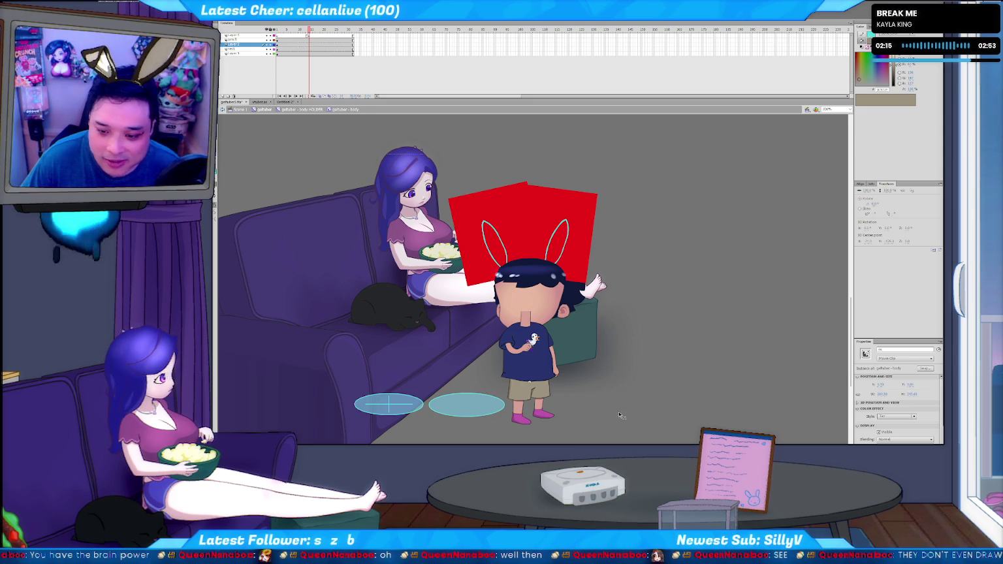
# Exit up to Scene 1, peek into the collision ellipses symbol, then select the boy character.
pyautogui.click(473, 408)
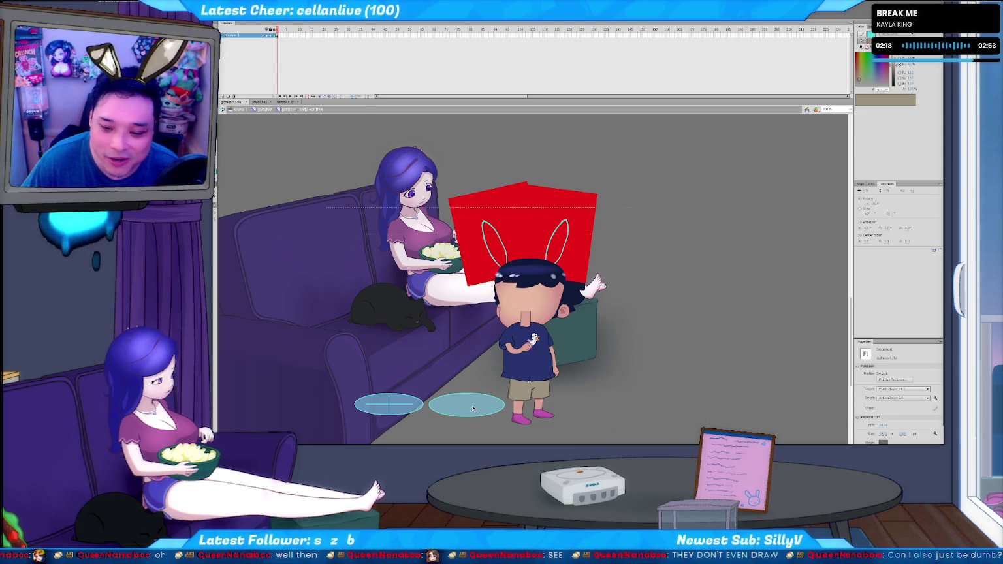
pyautogui.doubleClick(473, 408)
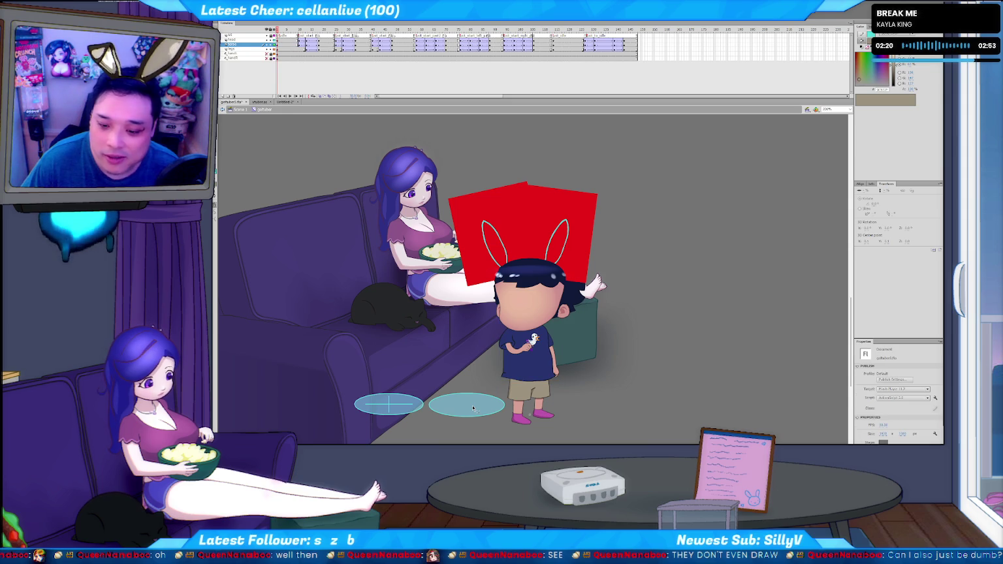
pyautogui.doubleClick(473, 408)
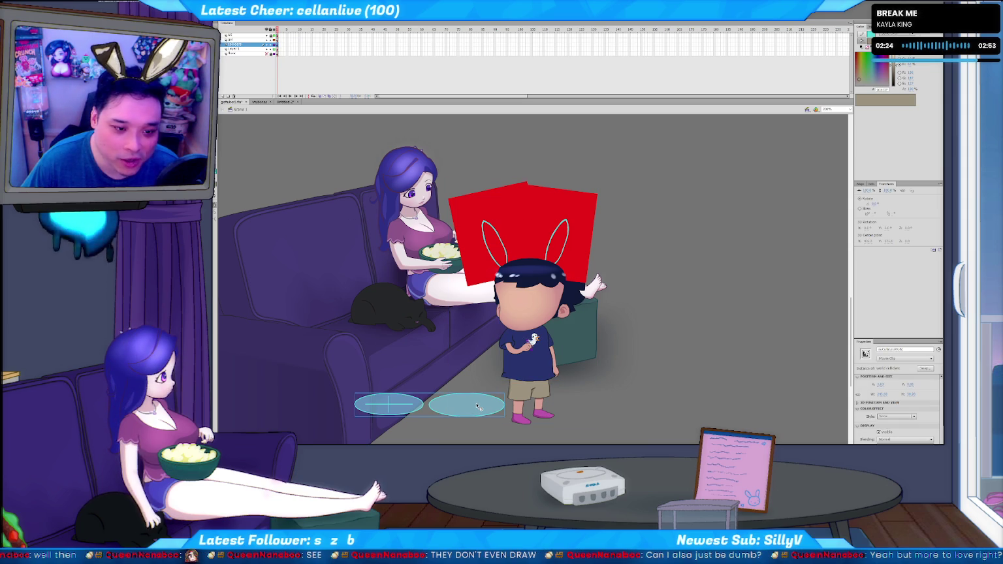
pyautogui.doubleClick(477, 407)
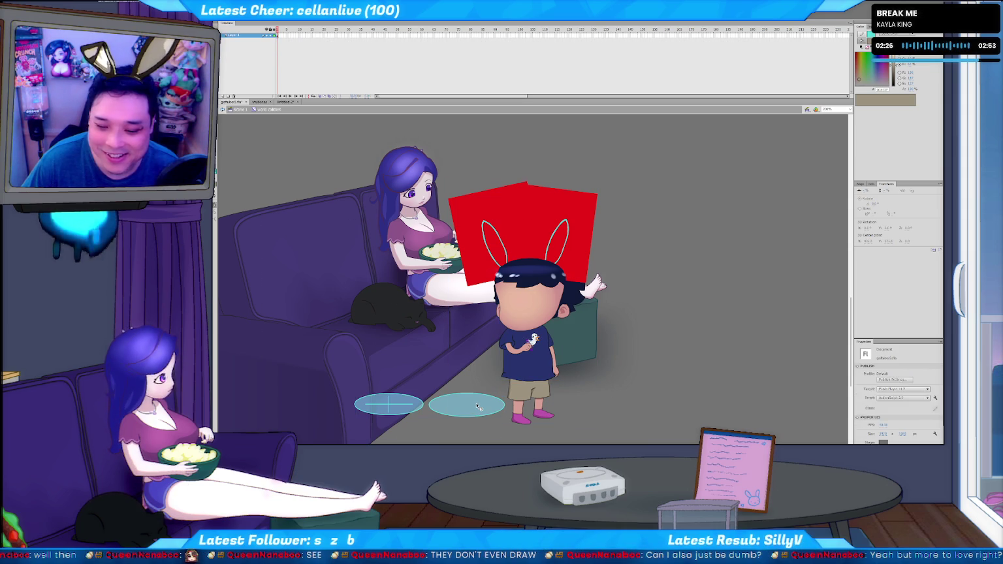
pyautogui.doubleClick(563, 409)
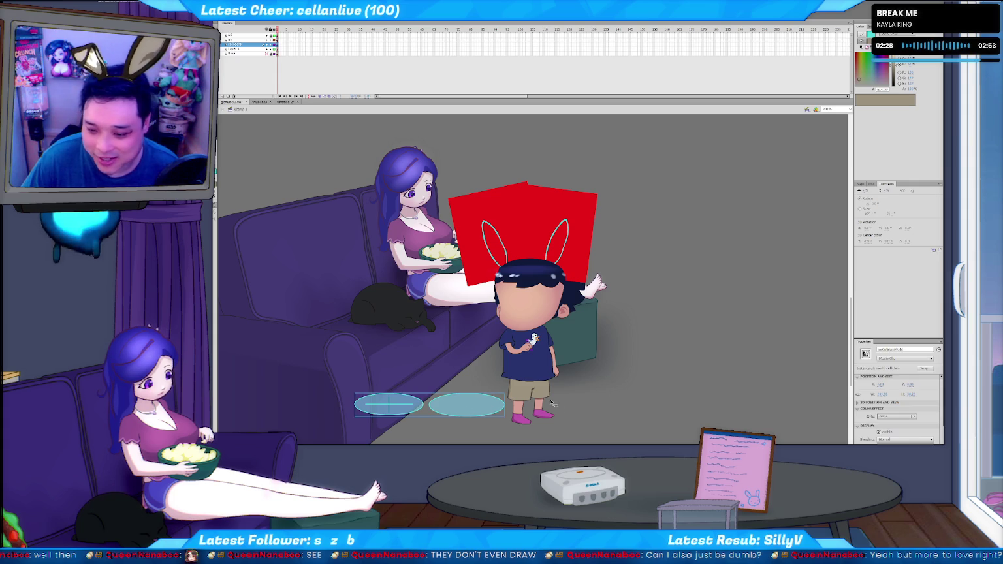
pyautogui.click(532, 384)
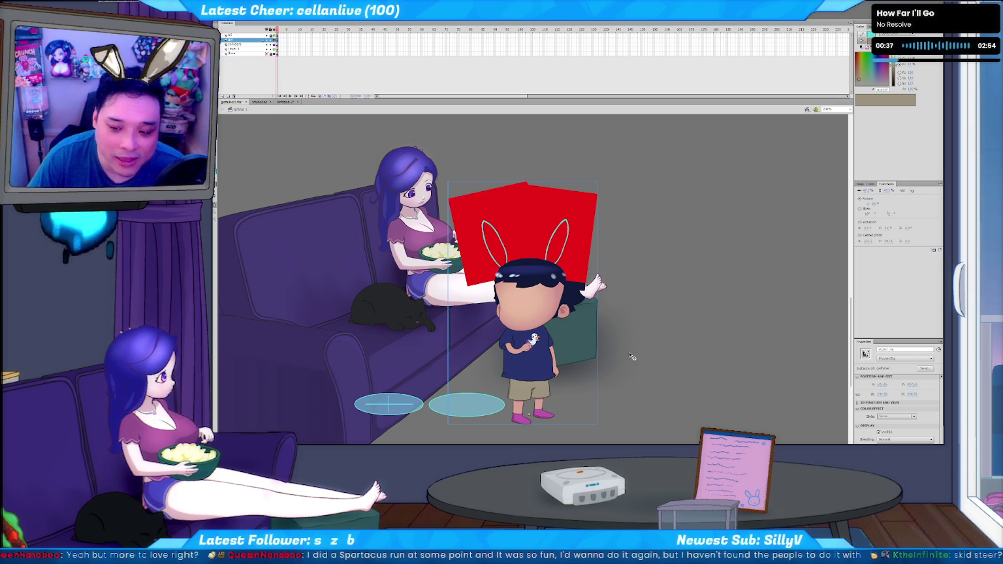
pyautogui.click(654, 330)
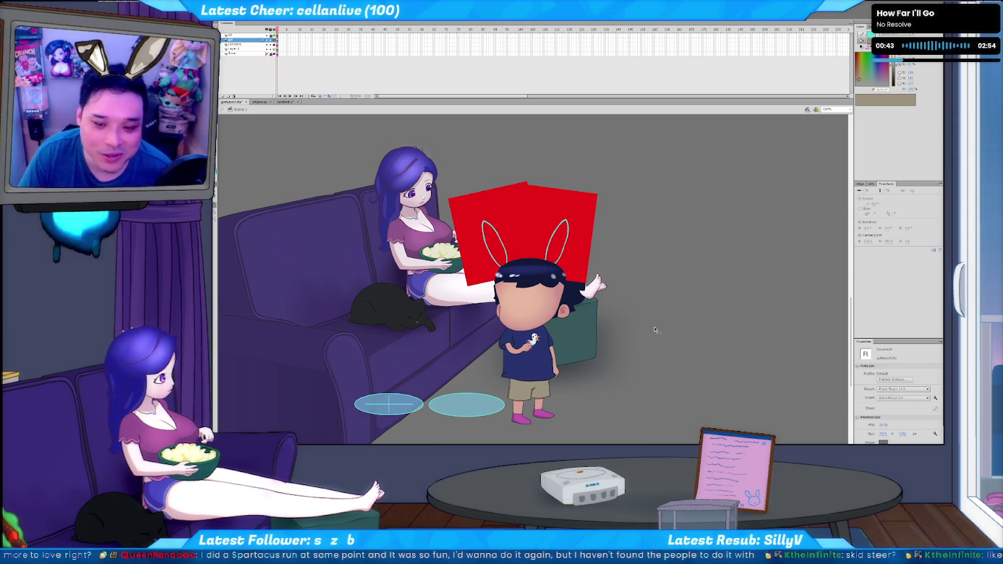
pyautogui.click(531, 334)
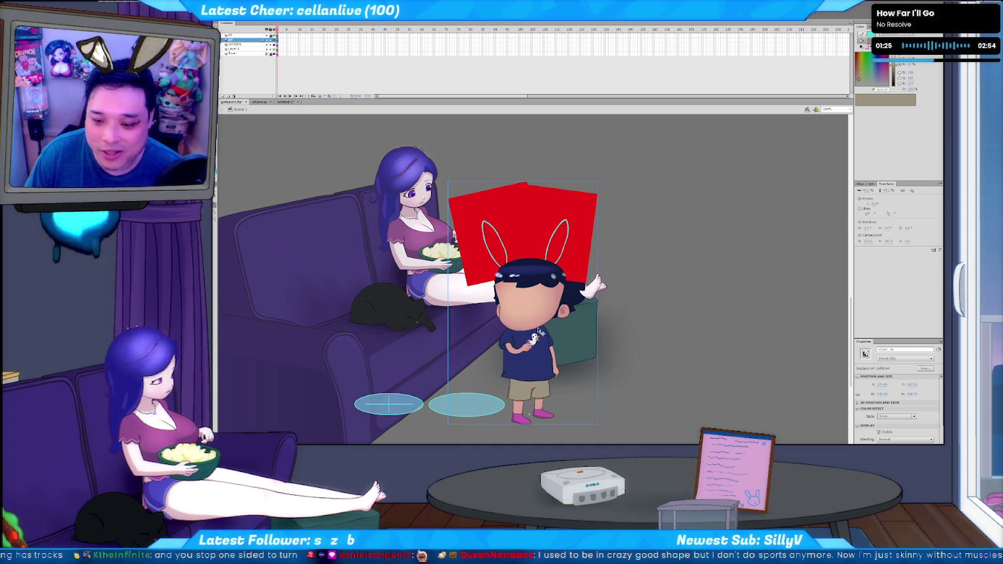
# Enter the body HOLDER and then the nested body symbol, and select frame 15 on the top layer.
pyautogui.doubleClick(530, 356)
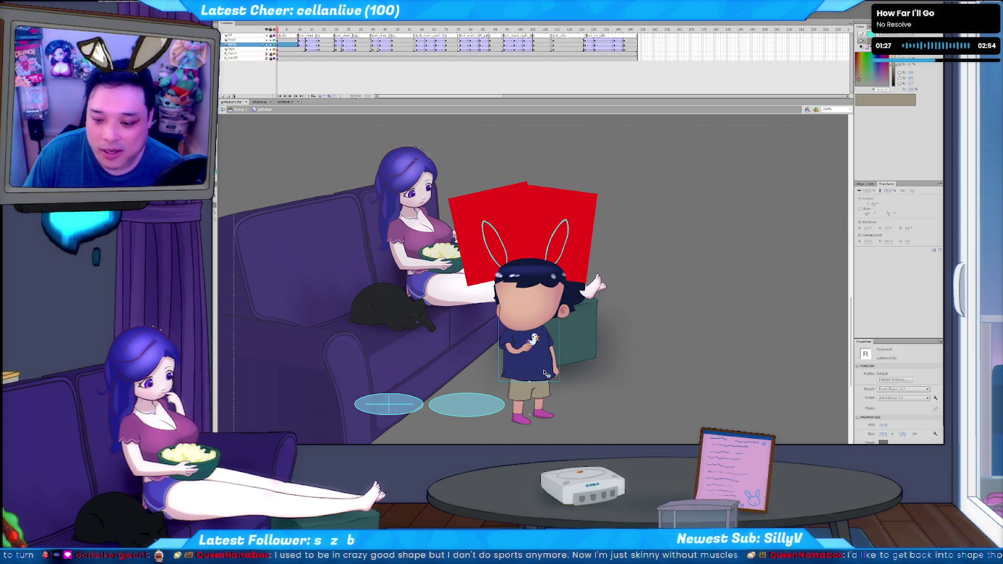
pyautogui.doubleClick(539, 370)
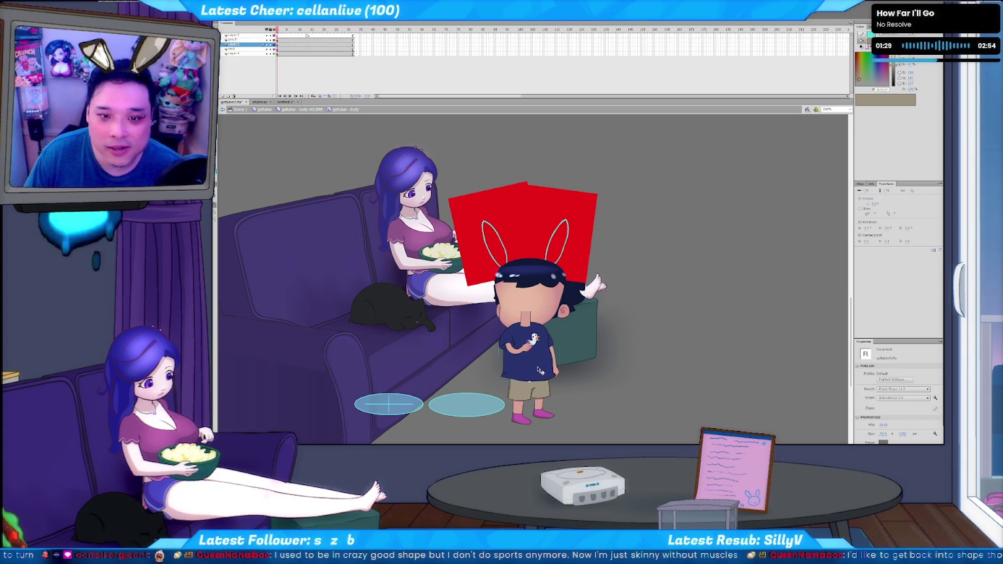
pyautogui.click(311, 35)
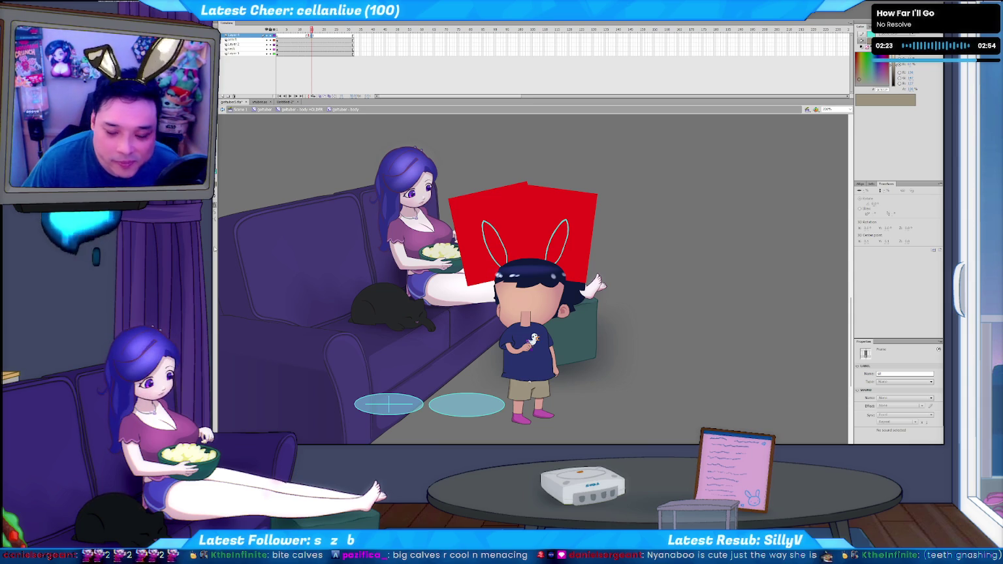
pyautogui.click(272, 173)
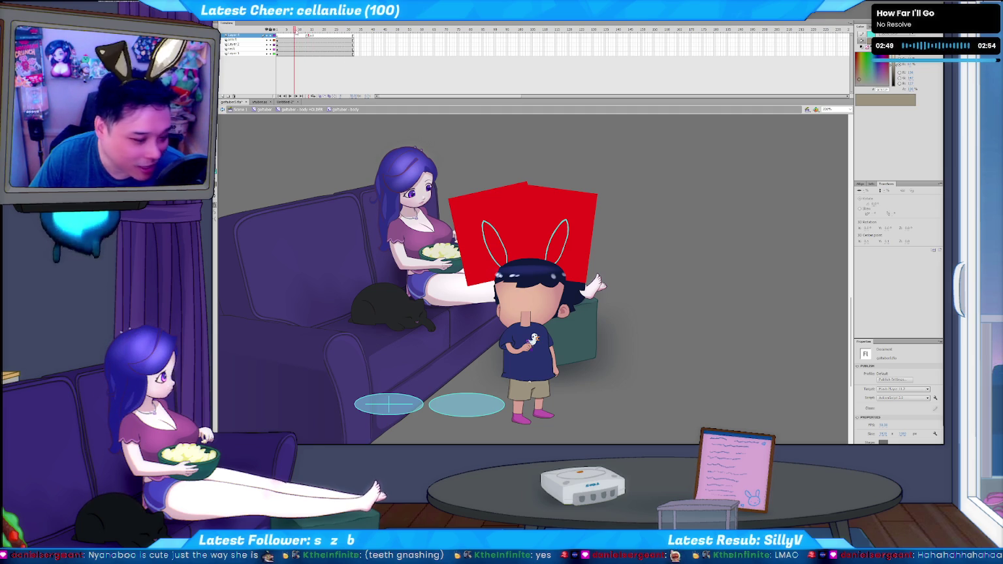
pyautogui.moveTo(295, 31); pyautogui.dragTo(312, 31)
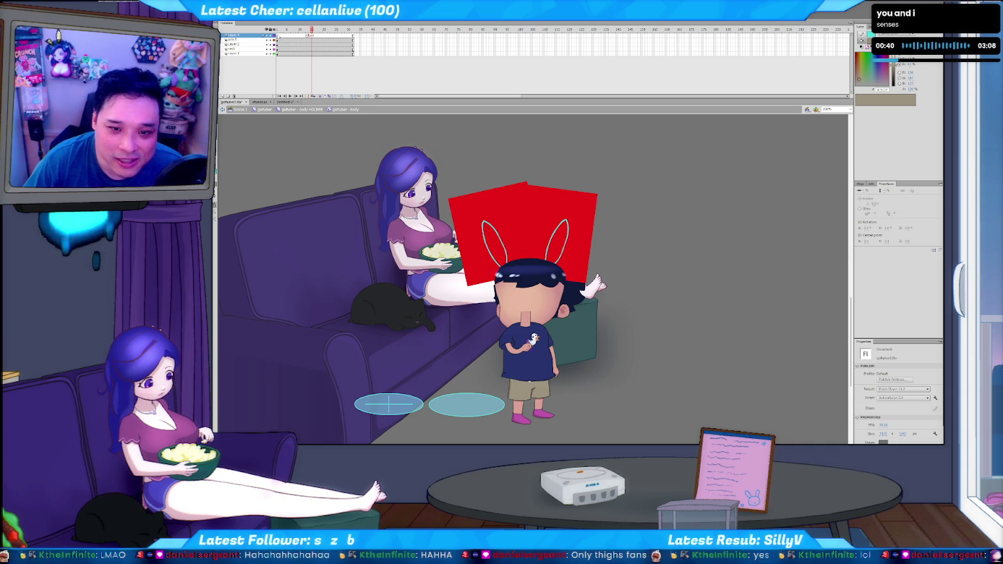
pyautogui.click(282, 36)
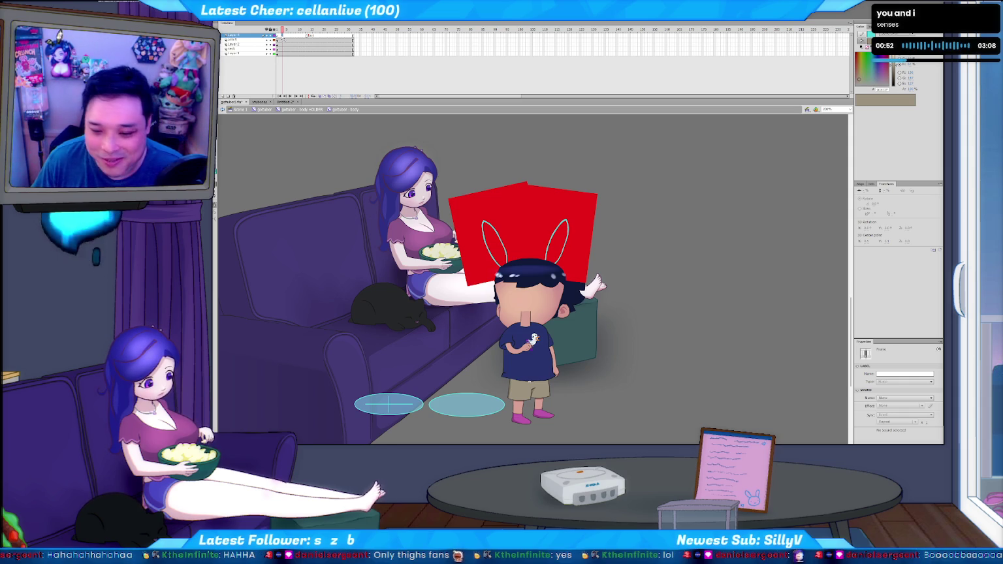
pyautogui.click(300, 61)
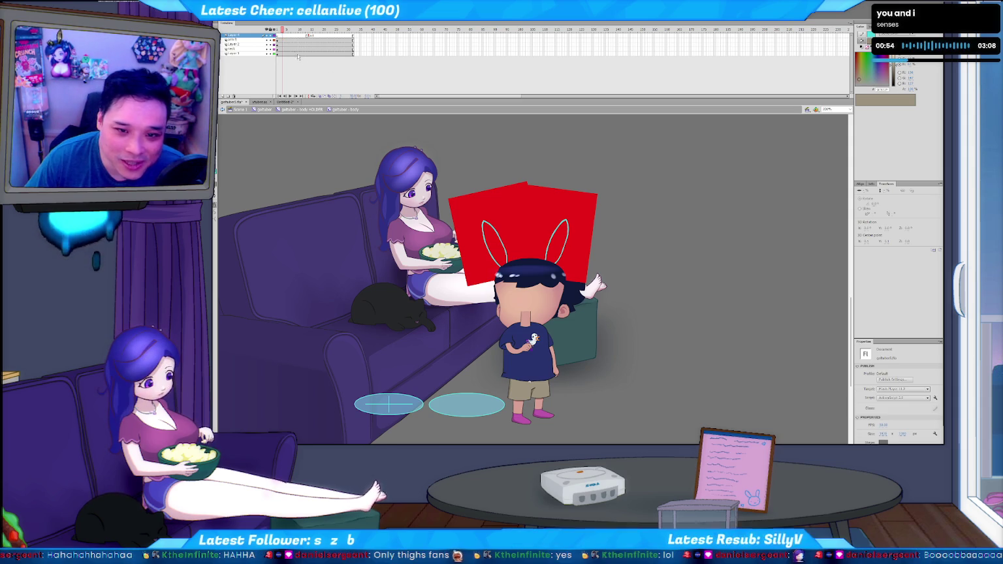
pyautogui.click(282, 38)
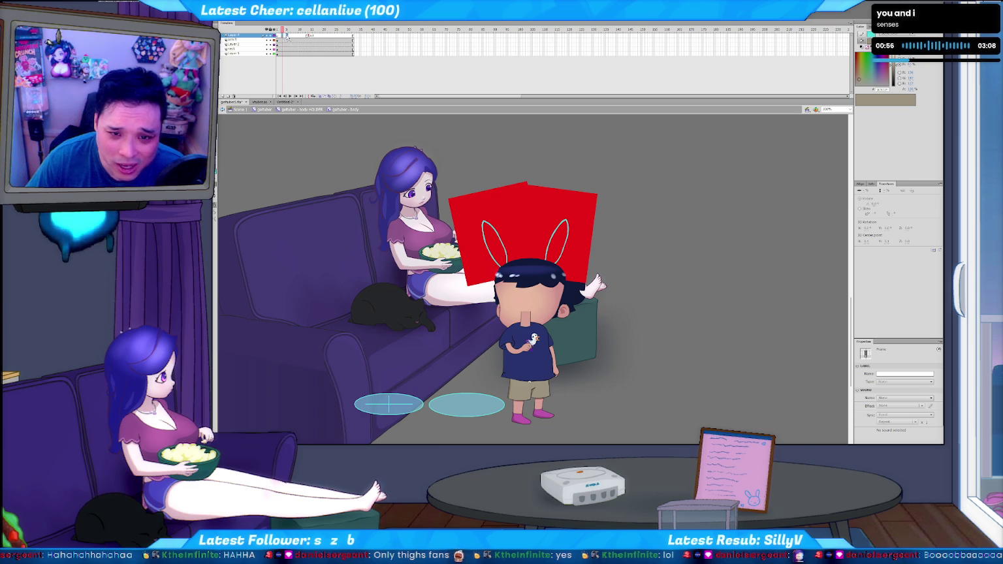
pyautogui.click(287, 37)
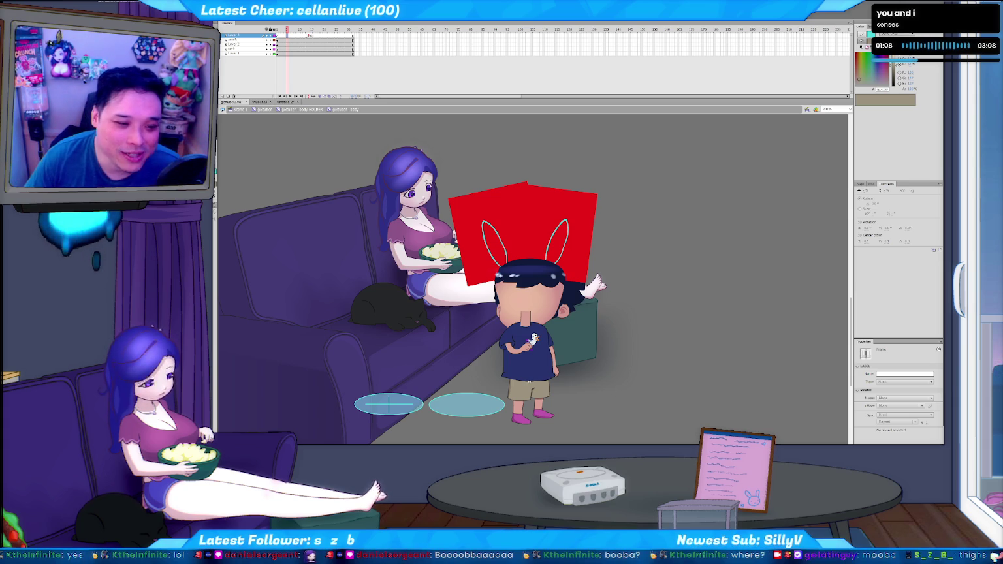
pyautogui.click(291, 33)
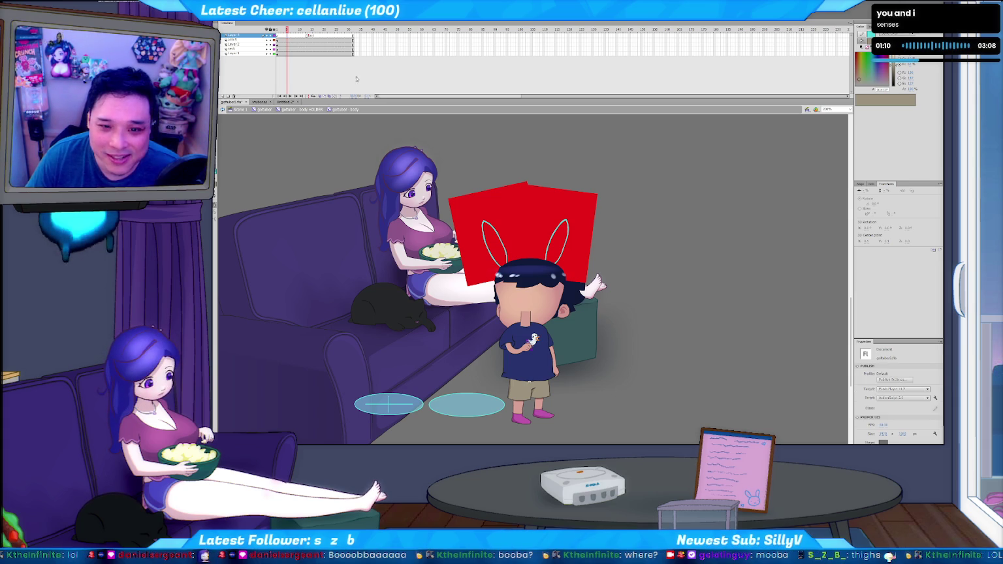
pyautogui.click(301, 31)
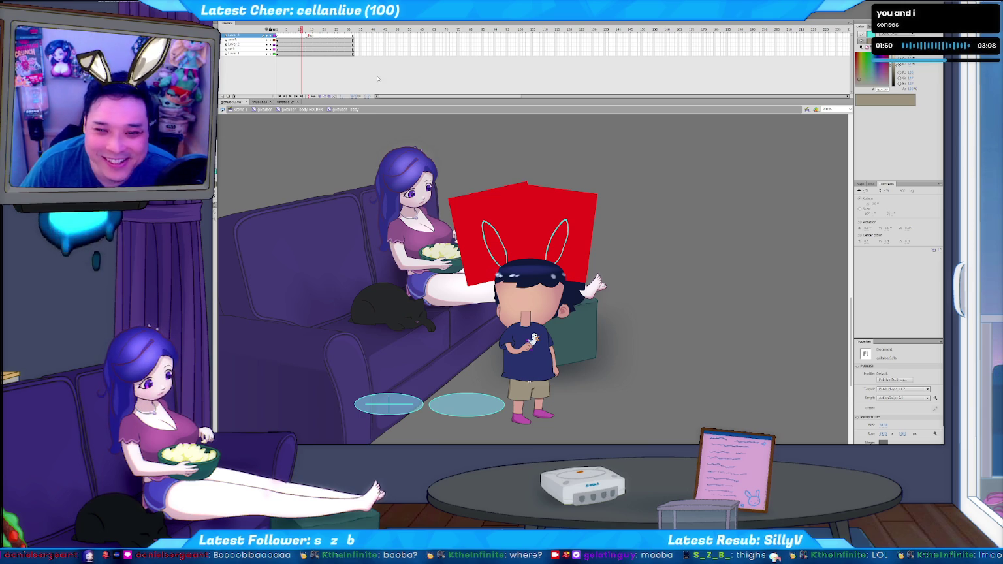
# Give frame 1 the label 'idle', then scrub the playhead to about frame 7 and back.
pyautogui.click(286, 37)
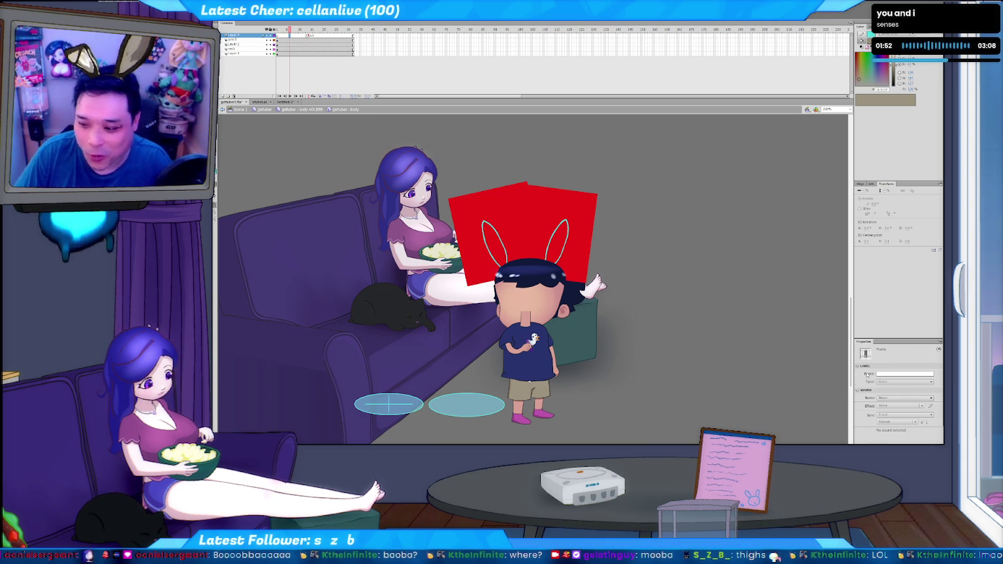
pyautogui.write('idle')
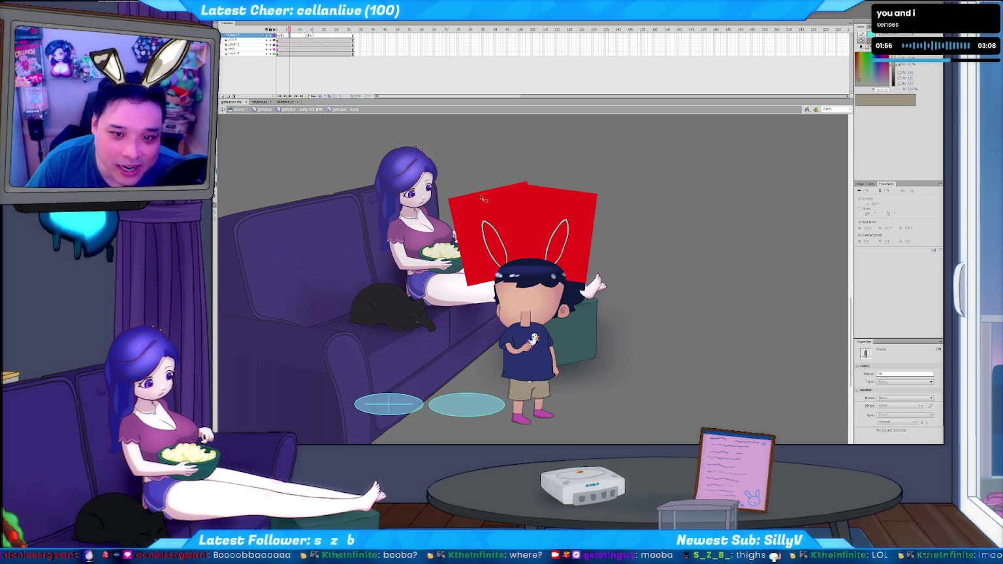
pyautogui.click(337, 128)
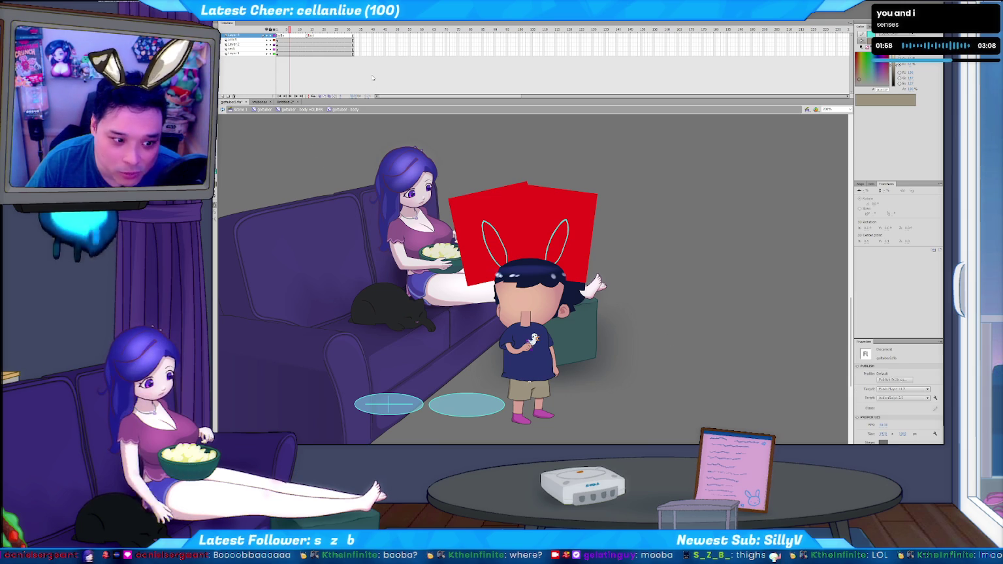
pyautogui.moveTo(289, 29); pyautogui.dragTo(301, 31)
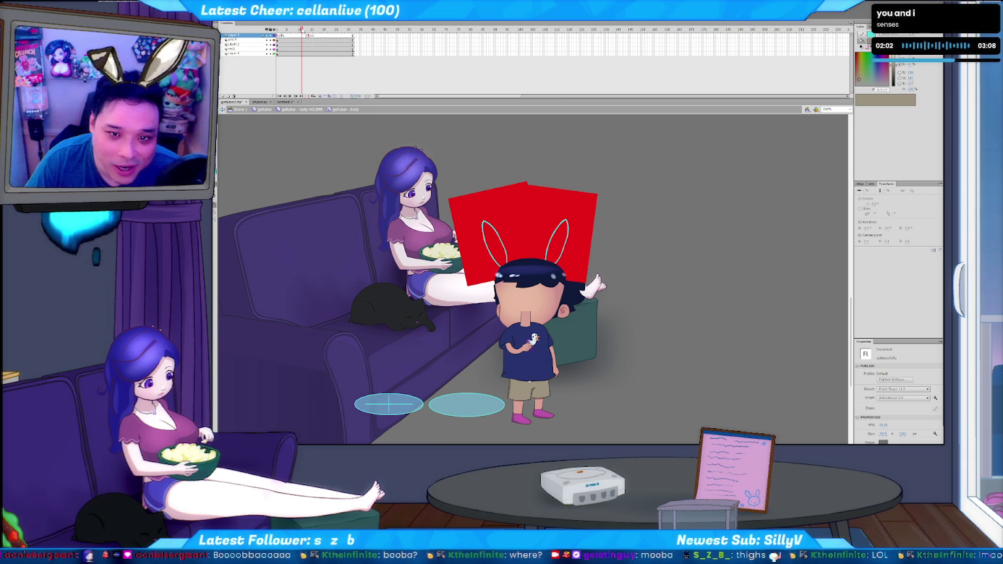
pyautogui.moveTo(307, 30); pyautogui.dragTo(302, 67)
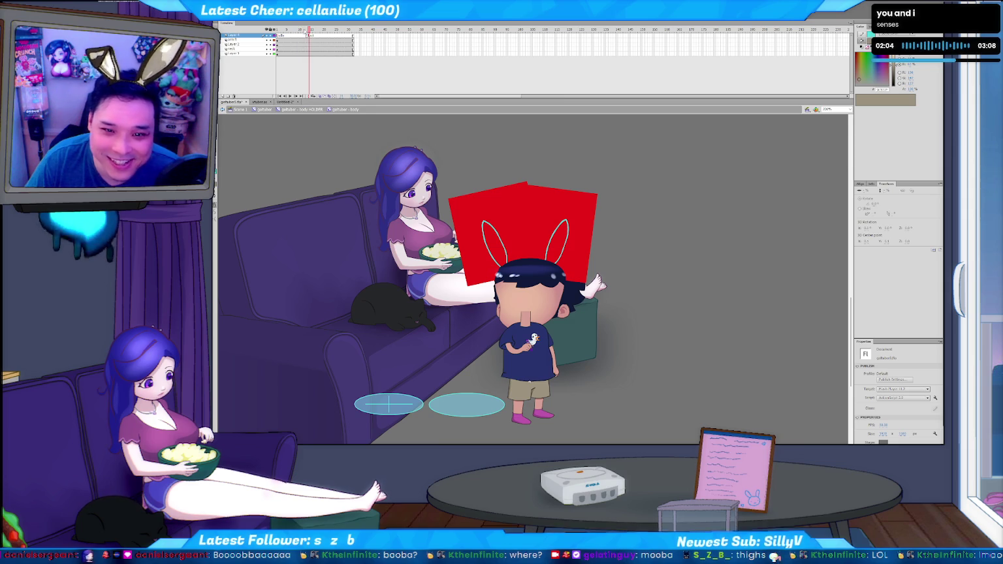
pyautogui.click(302, 64)
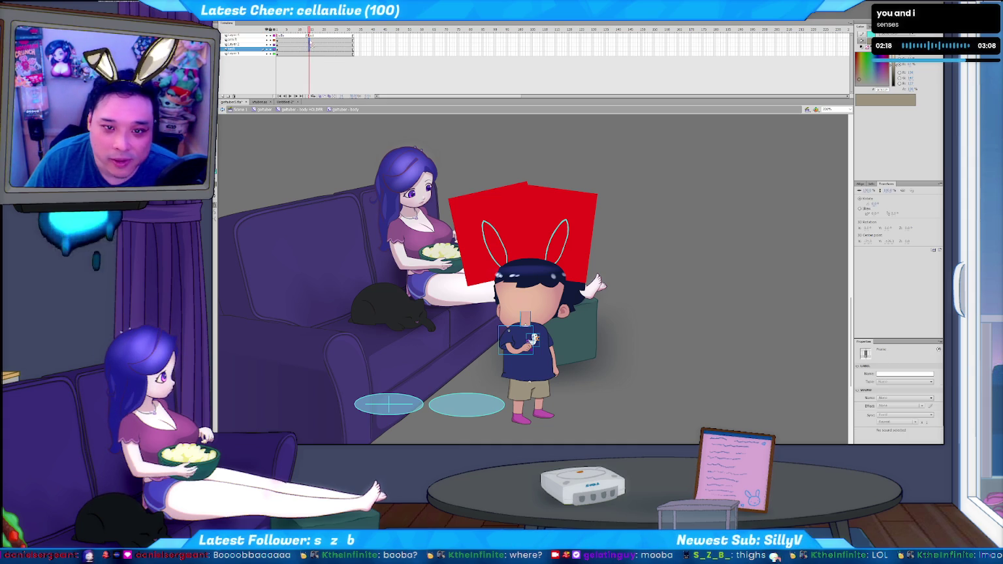
pyautogui.click(309, 49)
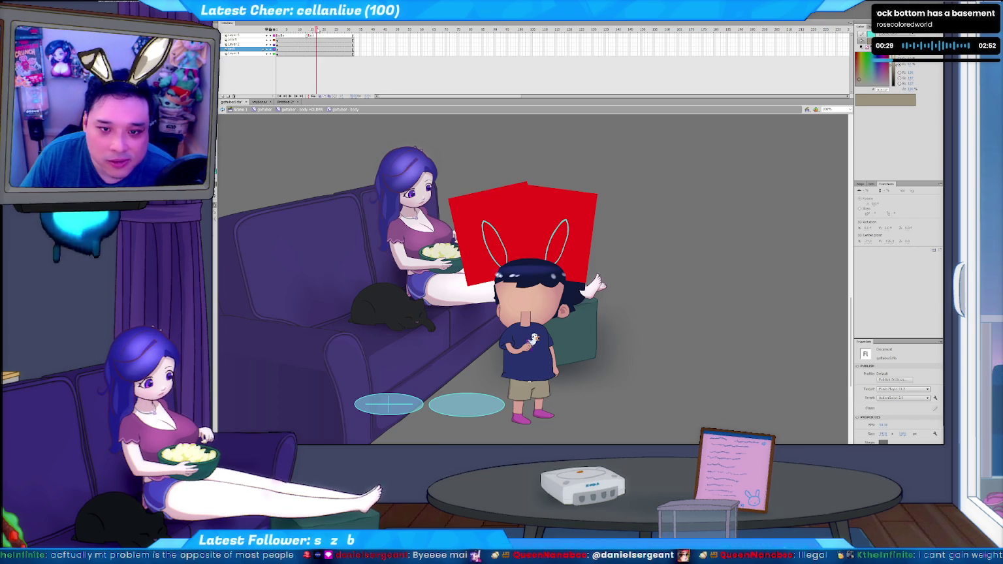
pyautogui.click(284, 29)
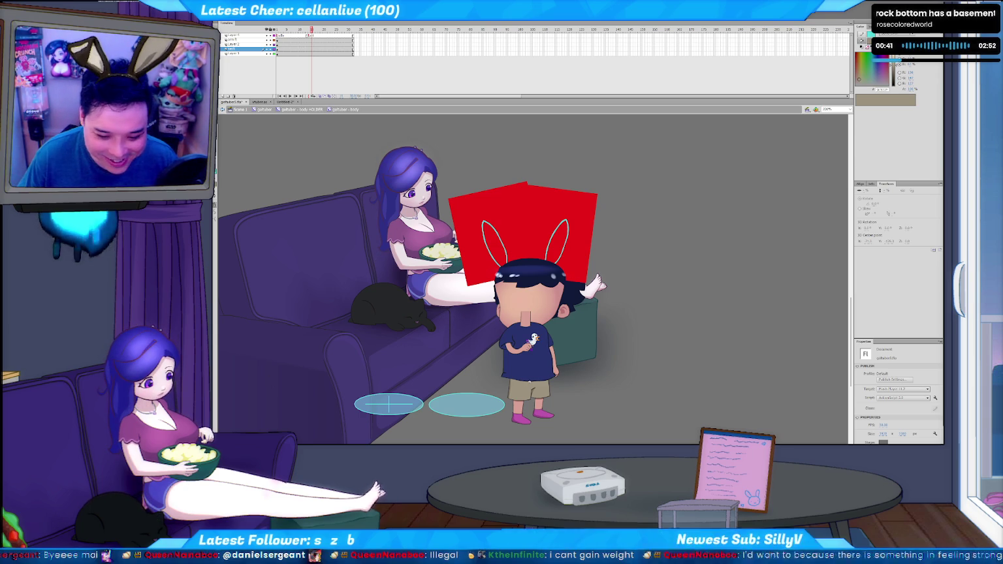
pyautogui.hotkey('alt', 'Tab')
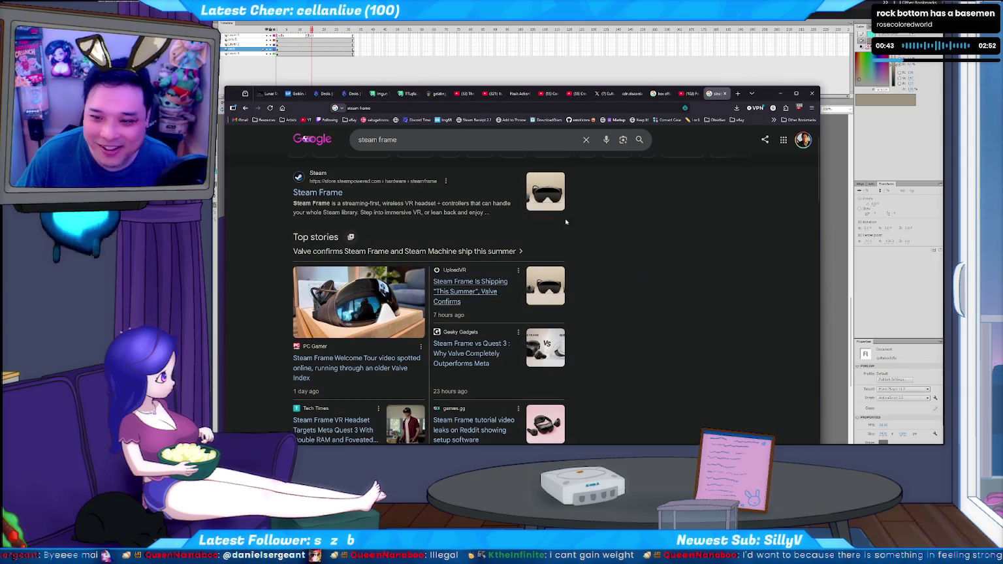
pyautogui.click(737, 94)
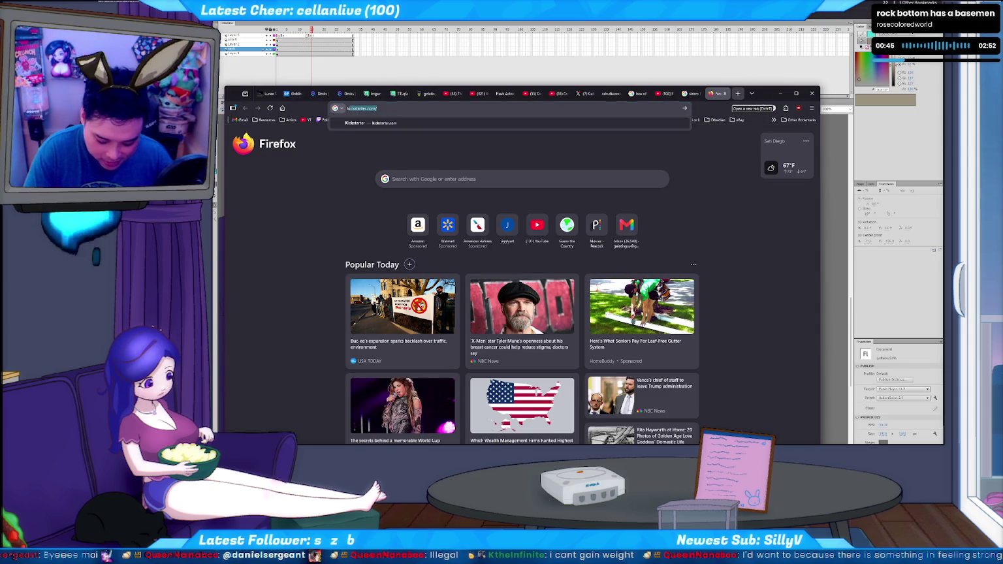
pyautogui.write('kingpin spiderv')
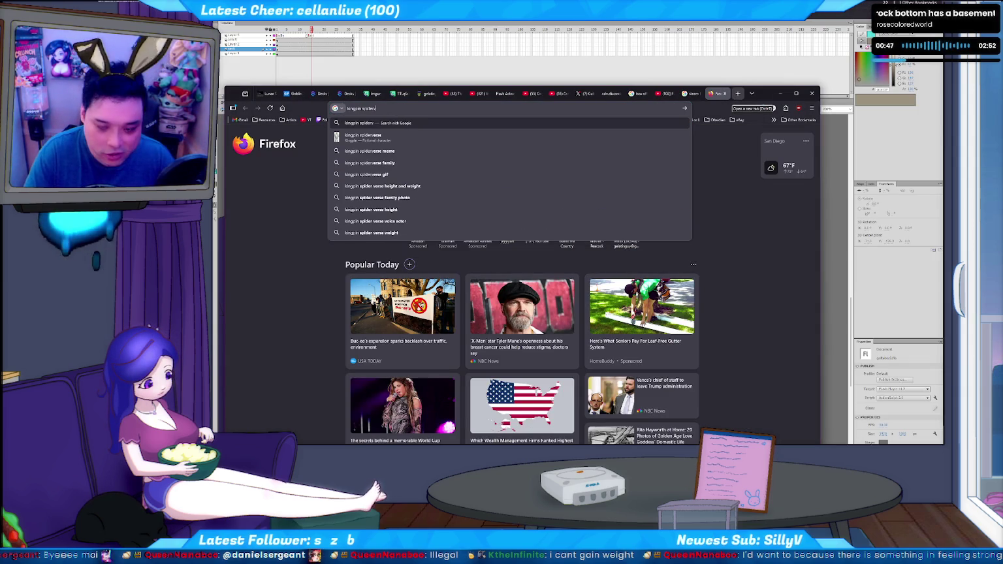
pyautogui.write('erse')
pyautogui.press('Return')
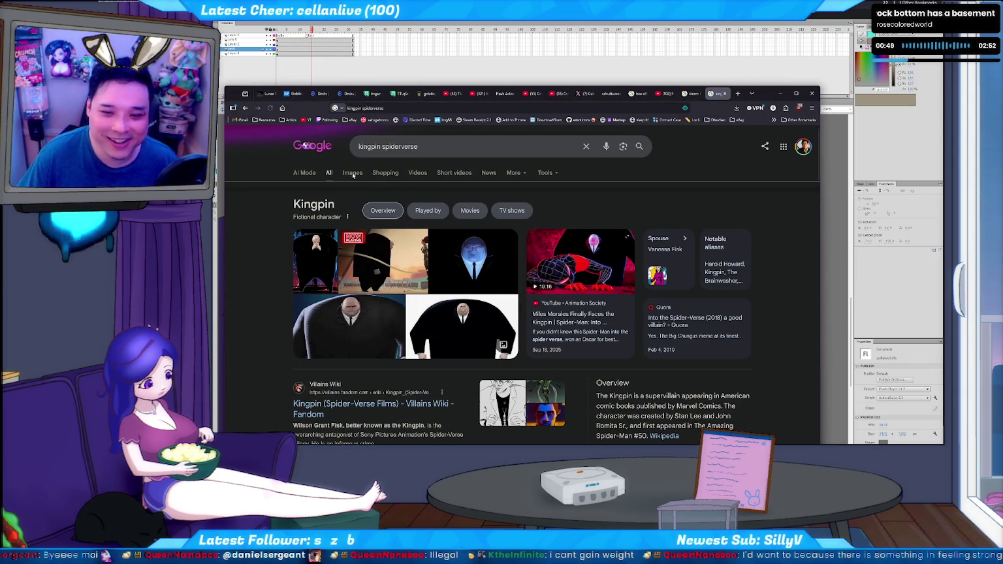
pyautogui.click(353, 173)
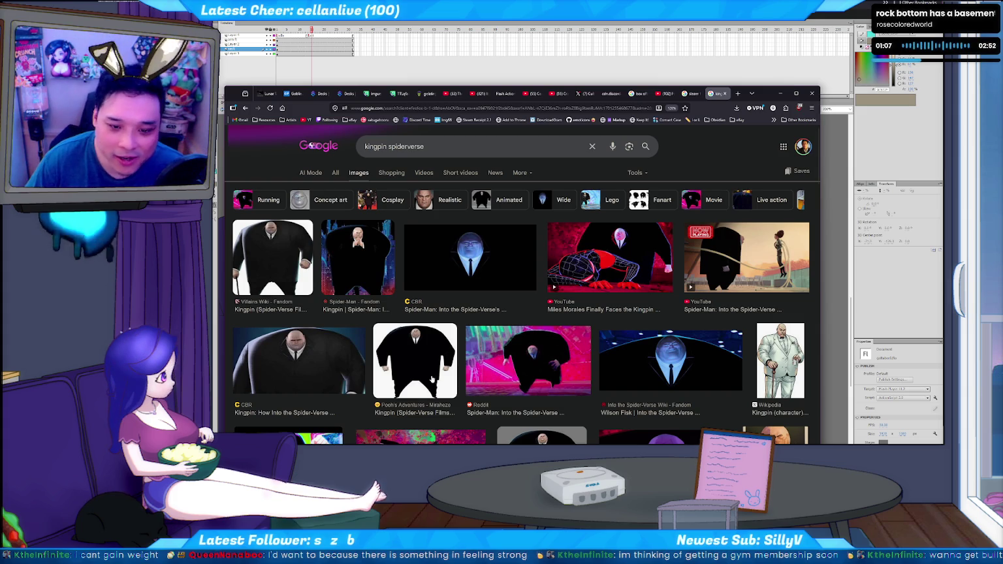
pyautogui.click(436, 377)
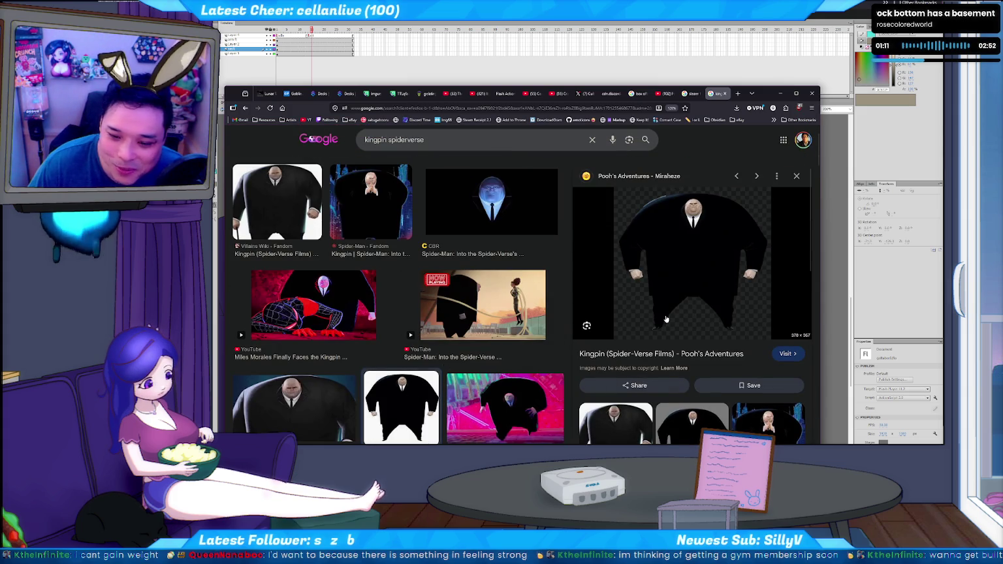
pyautogui.scroll(-1, 612, 372)
pyautogui.click(612, 372)
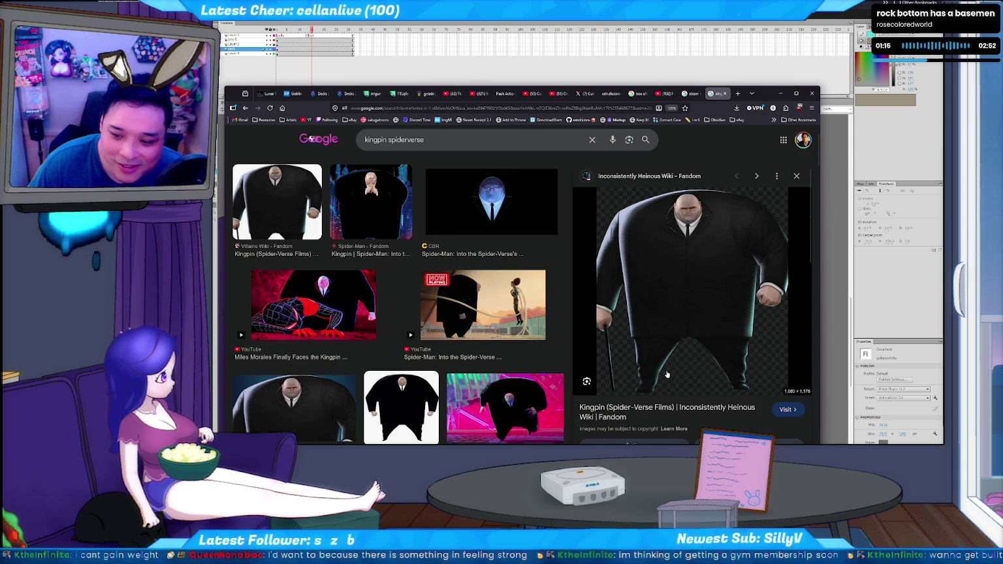
pyautogui.click(222, 295)
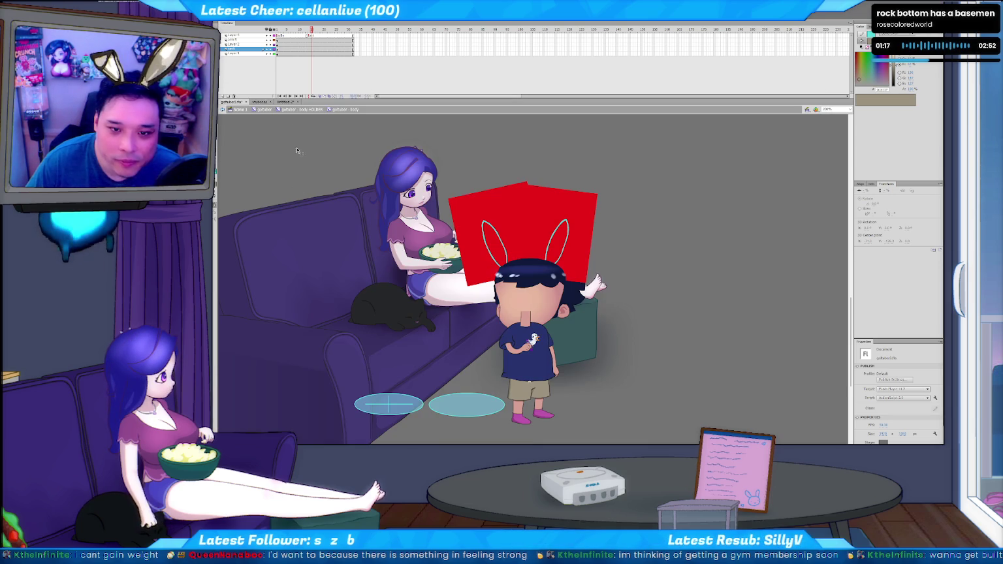
# In Untitled-2, delete the old sketch and set a purple brush colour.
pyautogui.click(288, 102)
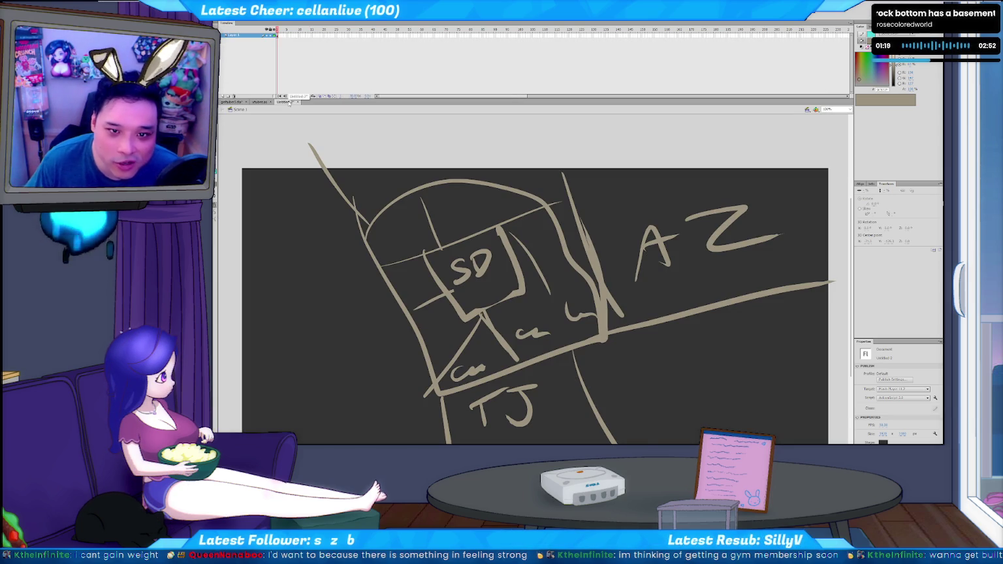
pyautogui.hotkey('ctrl', 'a')
pyautogui.press('Delete')
pyautogui.press('b')
pyautogui.click(216, 182)
pyautogui.click(275, 249)
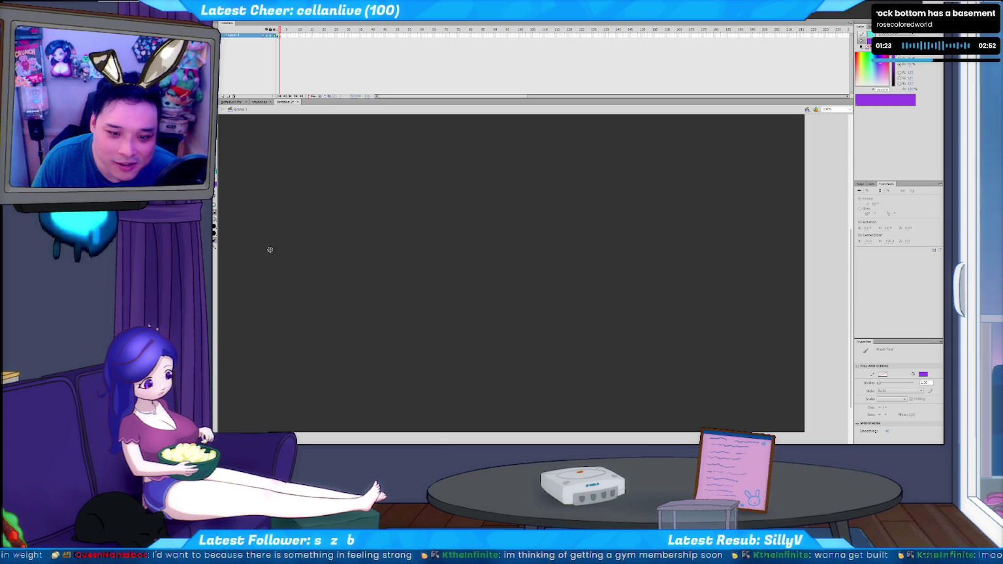
pyautogui.moveTo(434, 196); pyautogui.dragTo(427, 258)
pyautogui.hotkey('ctrl', 'z')
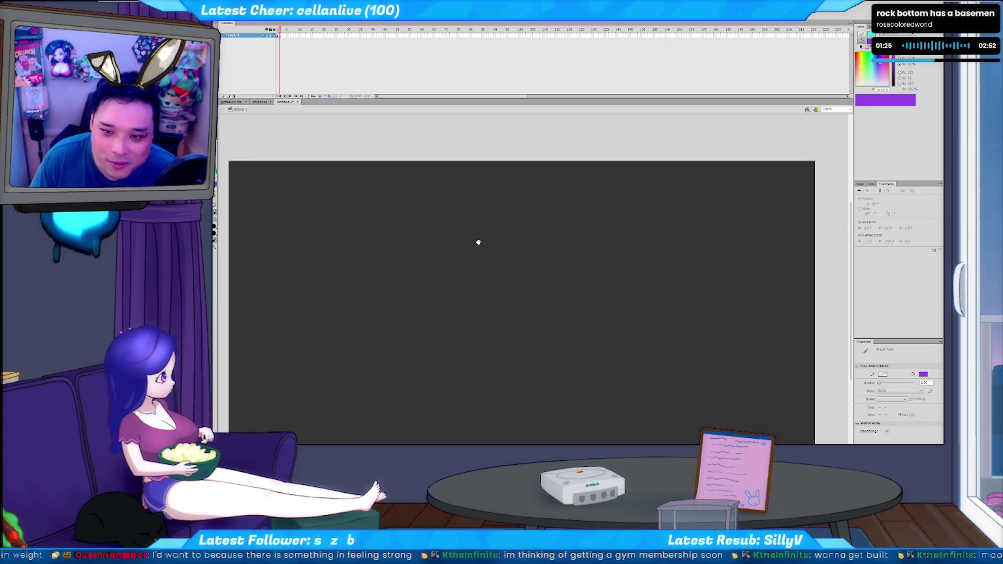
# Brush the purple leg outlines from the thighs down past the knees toward the feet.
pyautogui.moveTo(464, 155); pyautogui.dragTo(482, 209)
pyautogui.moveTo(537, 154)
pyautogui.mouseDown()
pyautogui.moveTo(538, 213)
pyautogui.moveTo(494, 249)
pyautogui.mouseUp()
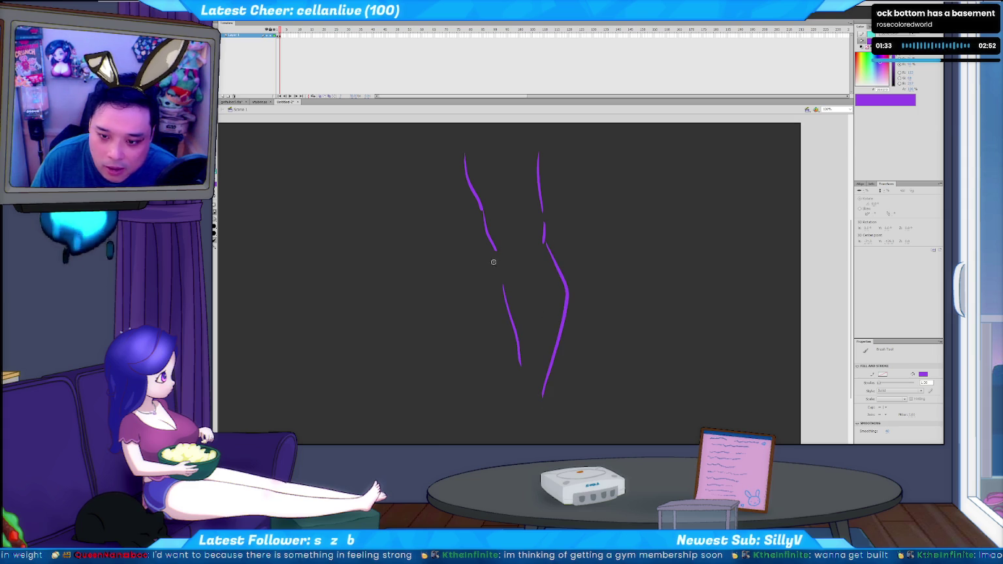
pyautogui.moveTo(492, 344)
pyautogui.mouseDown()
pyautogui.moveTo(515, 366)
pyautogui.moveTo(513, 421)
pyautogui.moveTo(496, 444)
pyautogui.mouseUp()
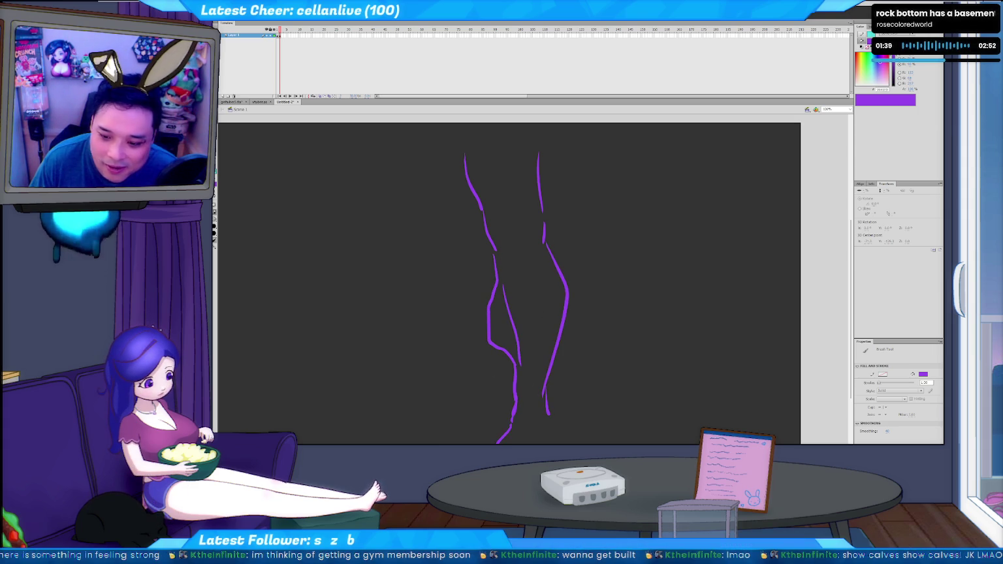
pyautogui.moveTo(552, 423); pyautogui.dragTo(561, 444)
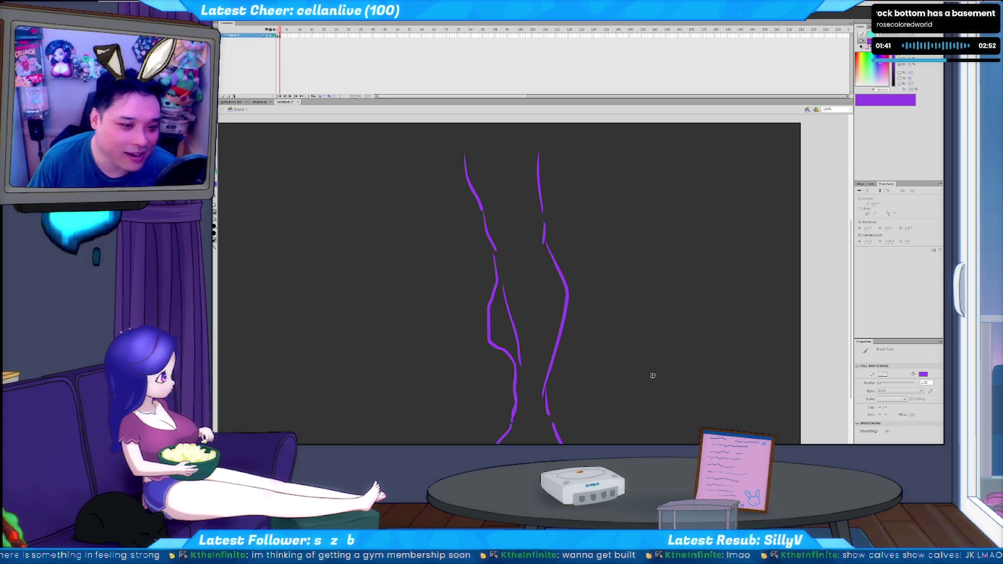
pyautogui.scroll(-1, 568, 361)
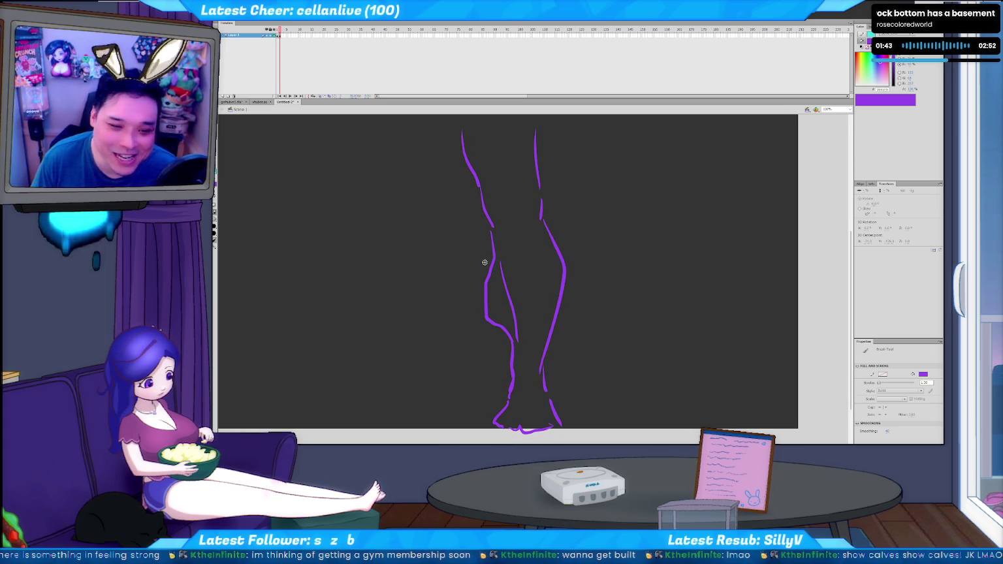
# Extend the left ankle stroke into the inner calf line, then return to the living-room document.
pyautogui.press('v')
pyautogui.click(510, 284)
pyautogui.press('b')
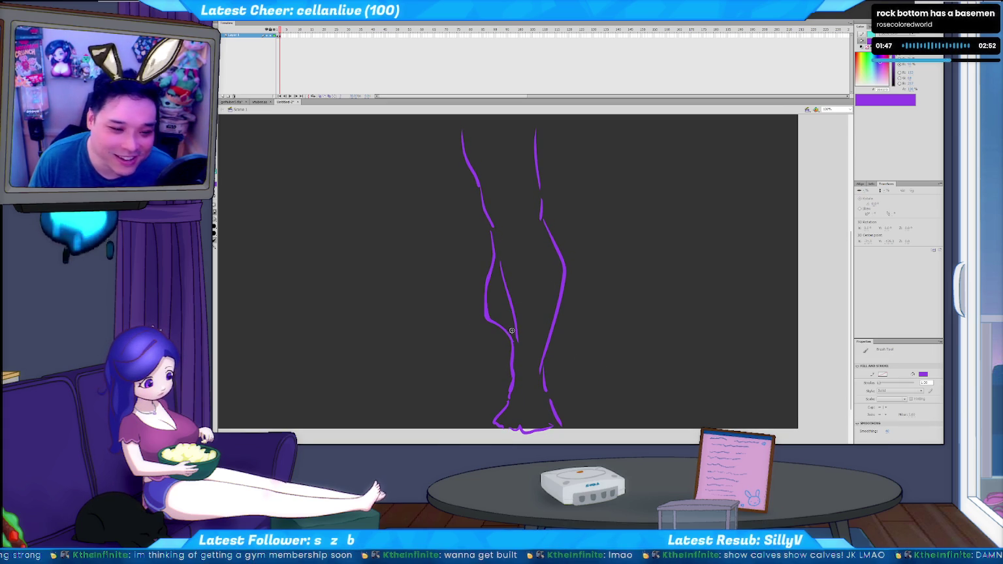
pyautogui.moveTo(502, 329); pyautogui.dragTo(514, 340)
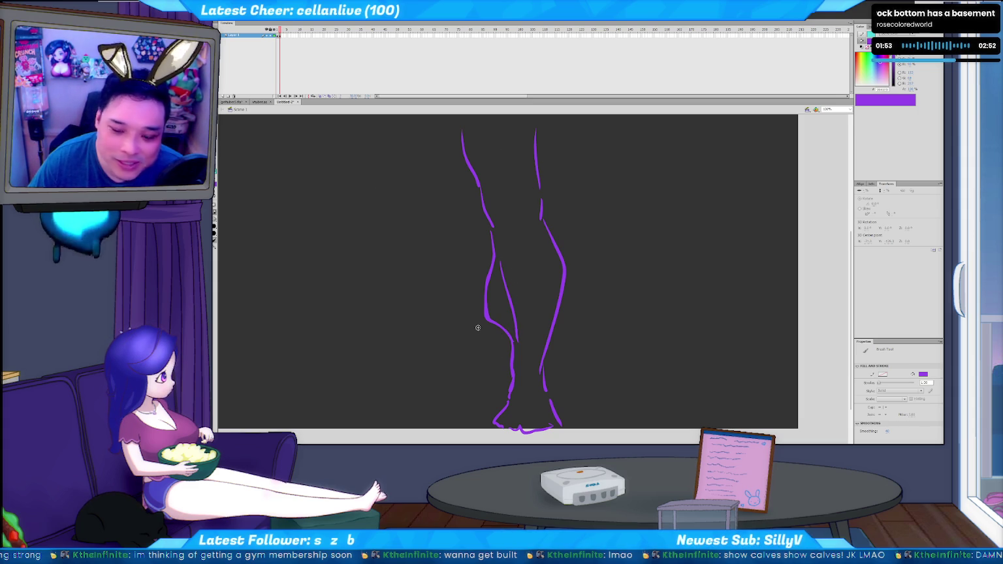
pyautogui.press('v')
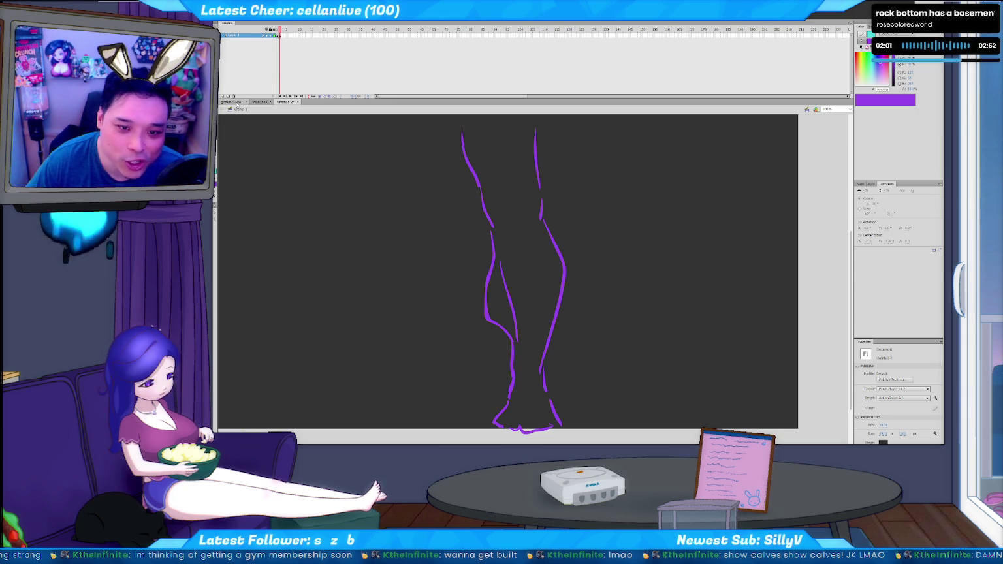
pyautogui.click(260, 102)
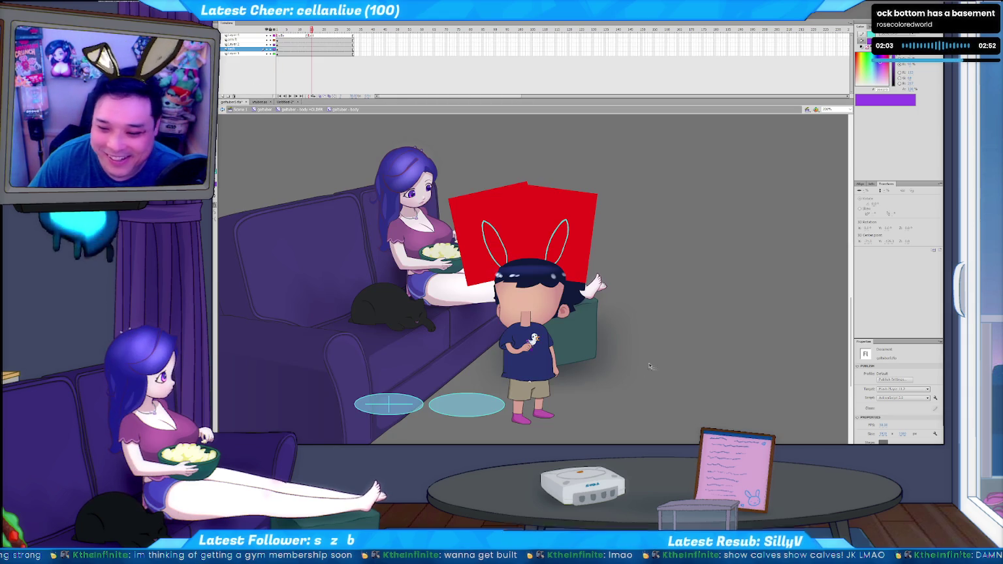
# Rename Layer 2 in the character's timeline to 'leg'.
pyautogui.click(232, 53)
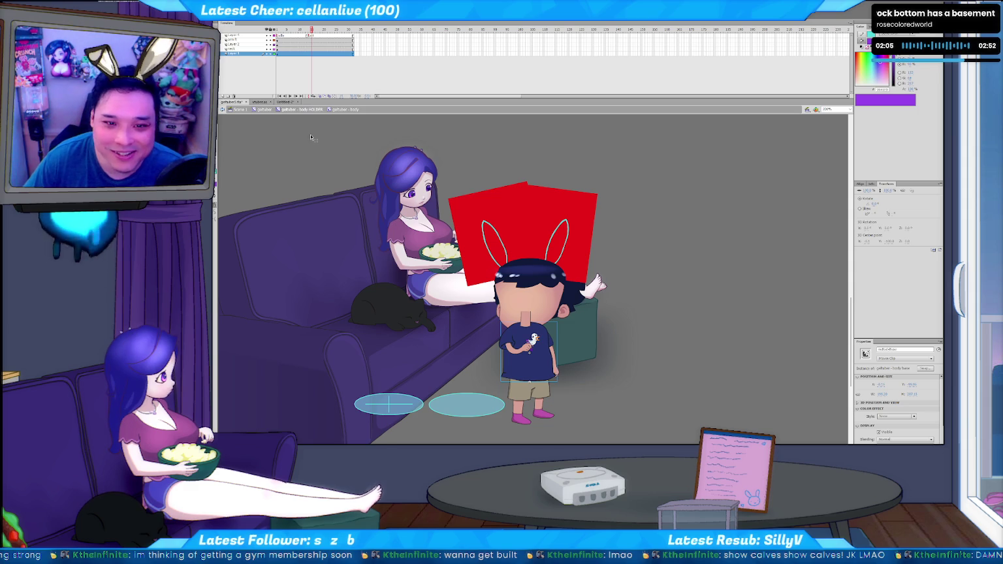
pyautogui.click(236, 43)
pyautogui.doubleClick(236, 44)
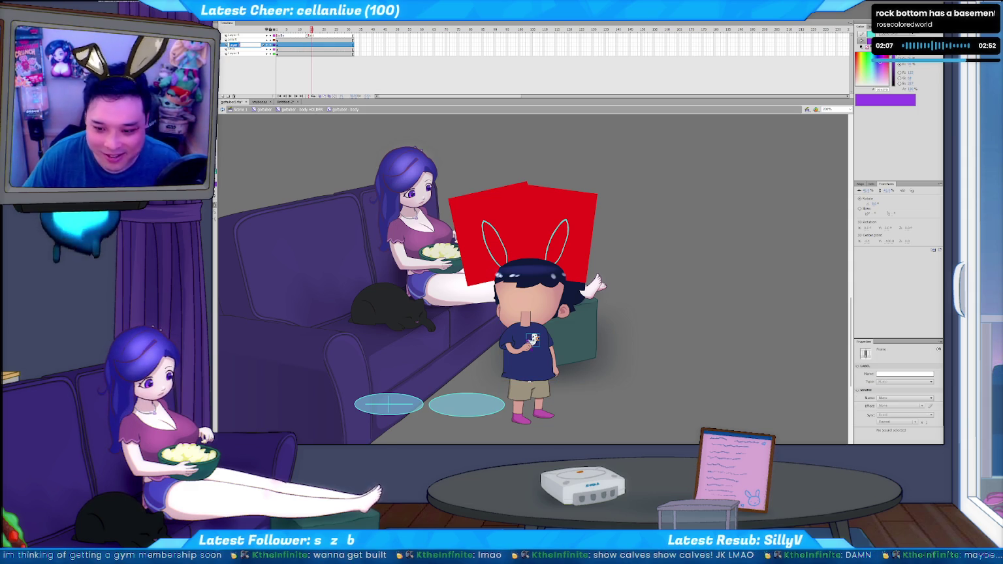
pyautogui.write('leg')
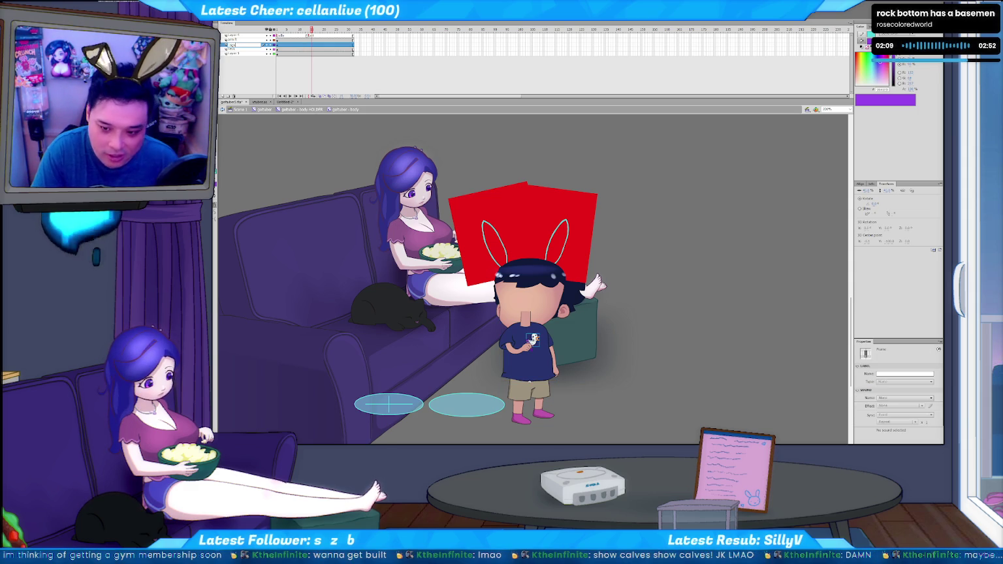
pyautogui.press('Return')
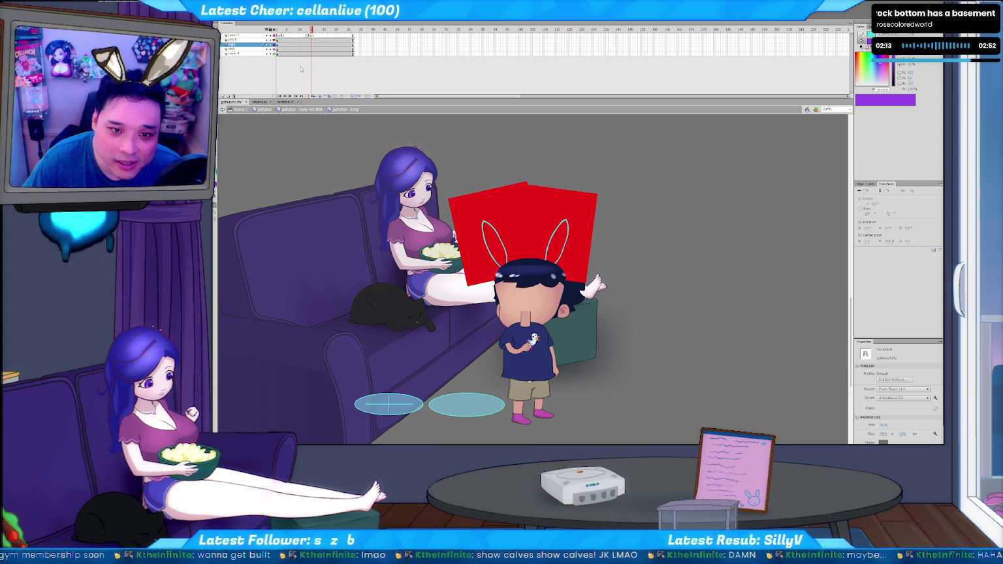
# Select and deselect the torso frames on Layer 1, ending with the selection cleared.
pyautogui.click(278, 53)
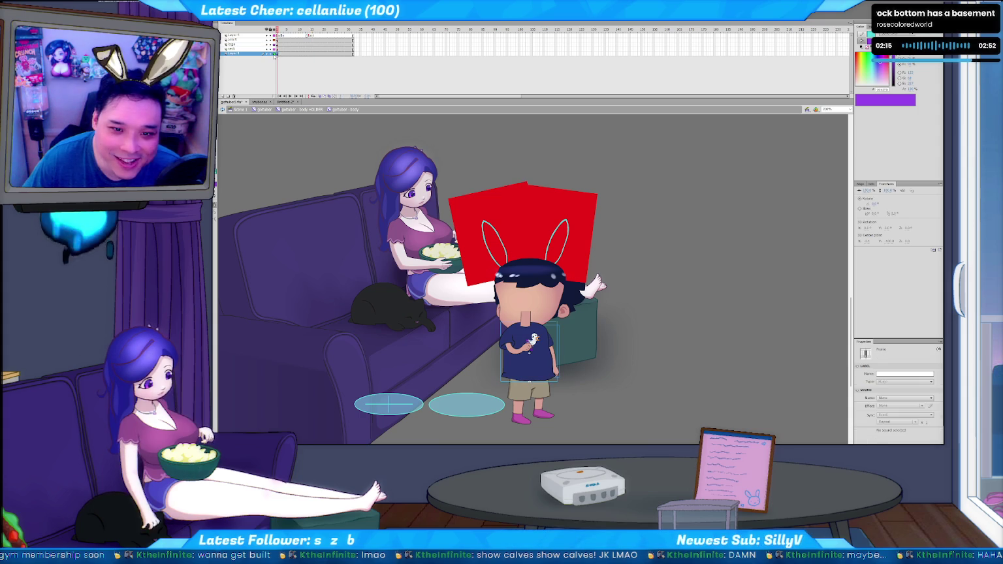
pyautogui.click(281, 60)
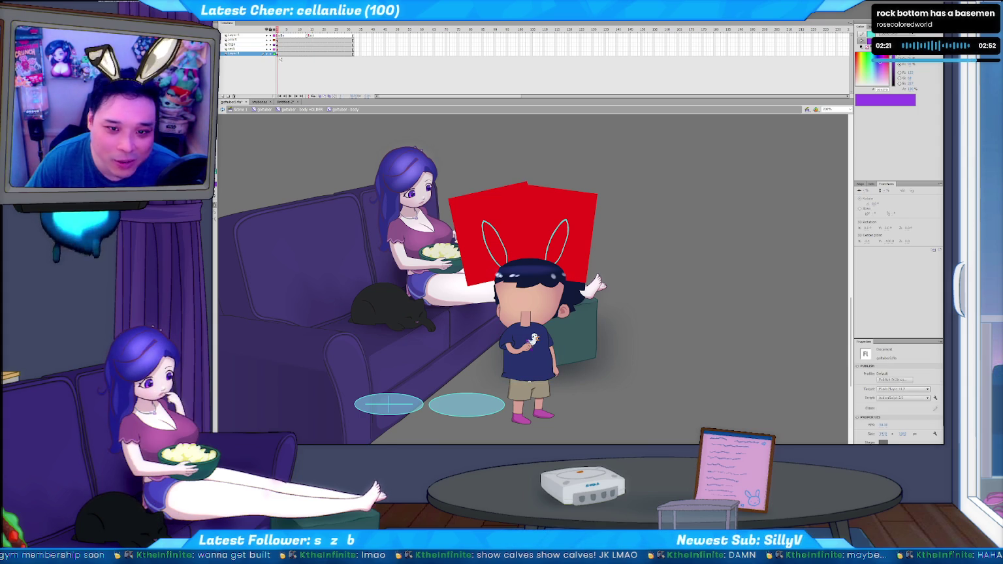
pyautogui.click(280, 54)
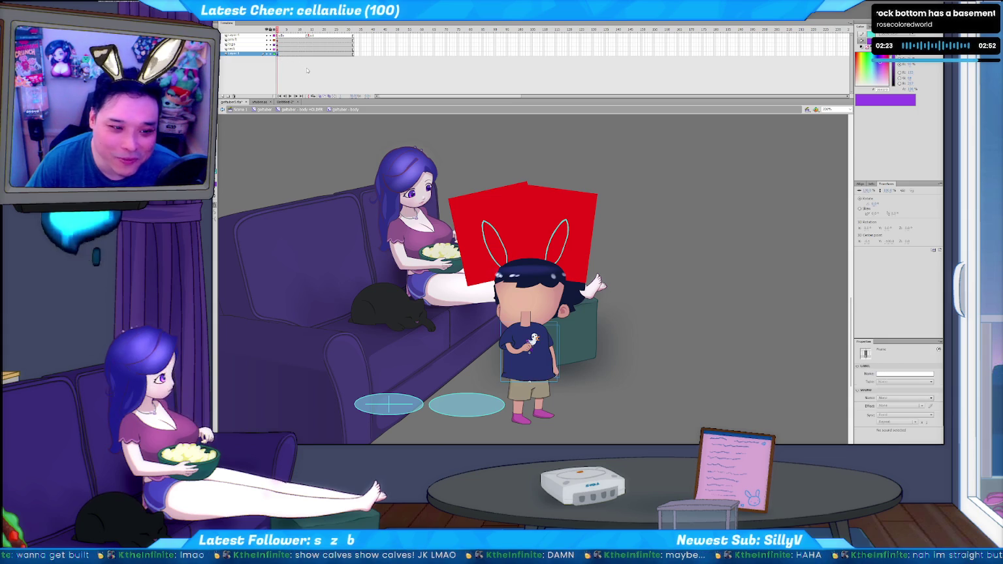
pyautogui.click(313, 77)
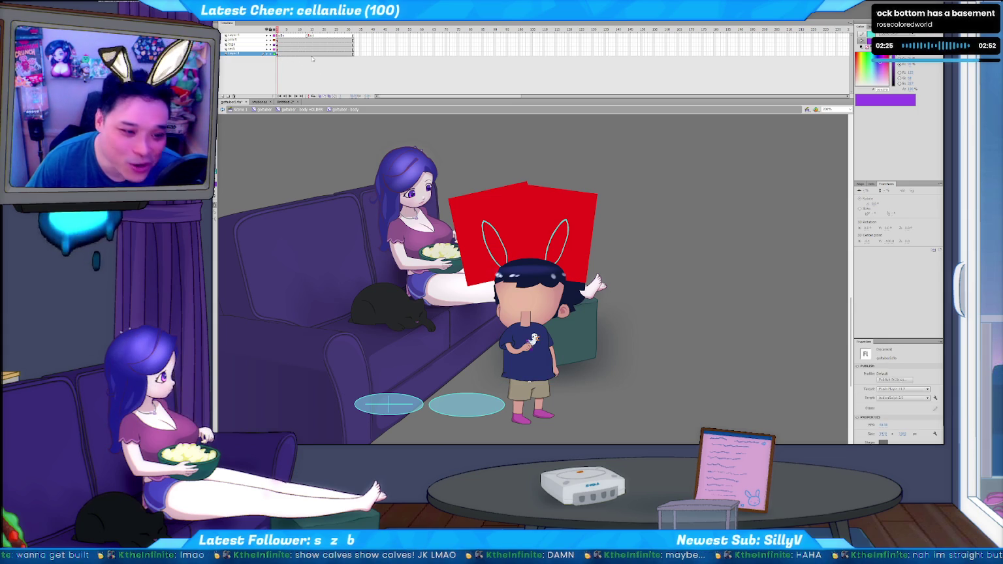
pyautogui.click(299, 54)
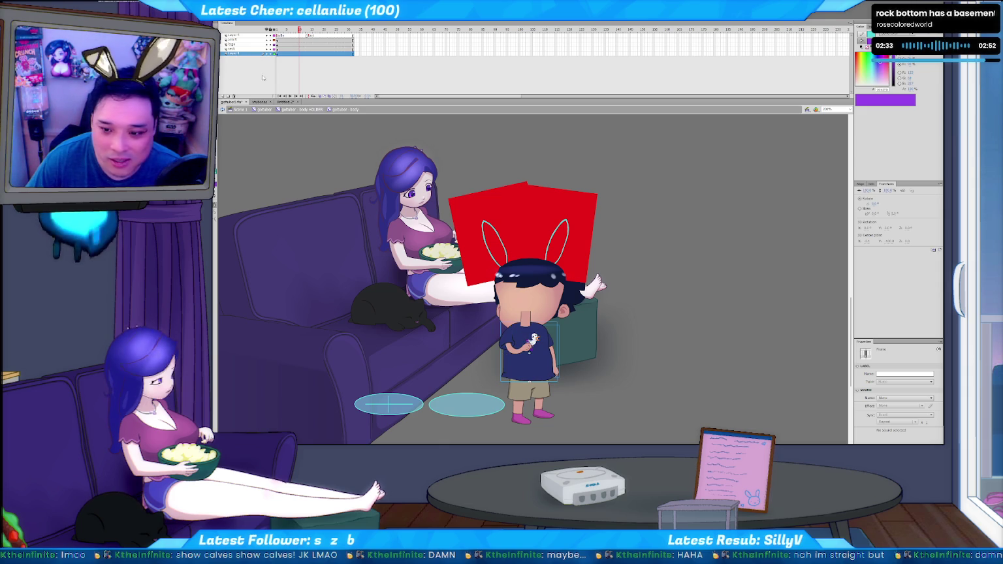
pyautogui.click(560, 378)
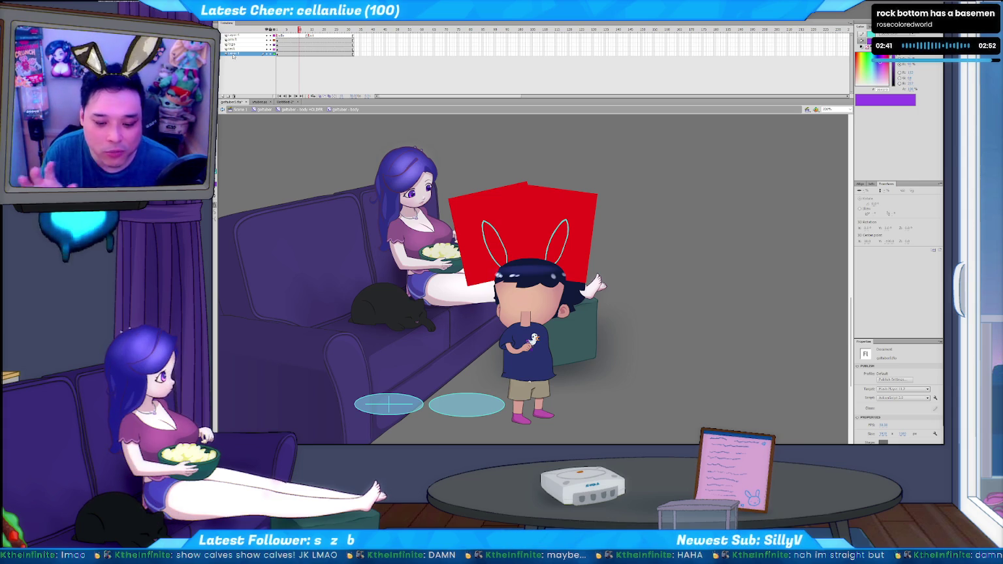
# Insert a new layer and rename the bottom layer 'arm L'.
pyautogui.click(223, 97)
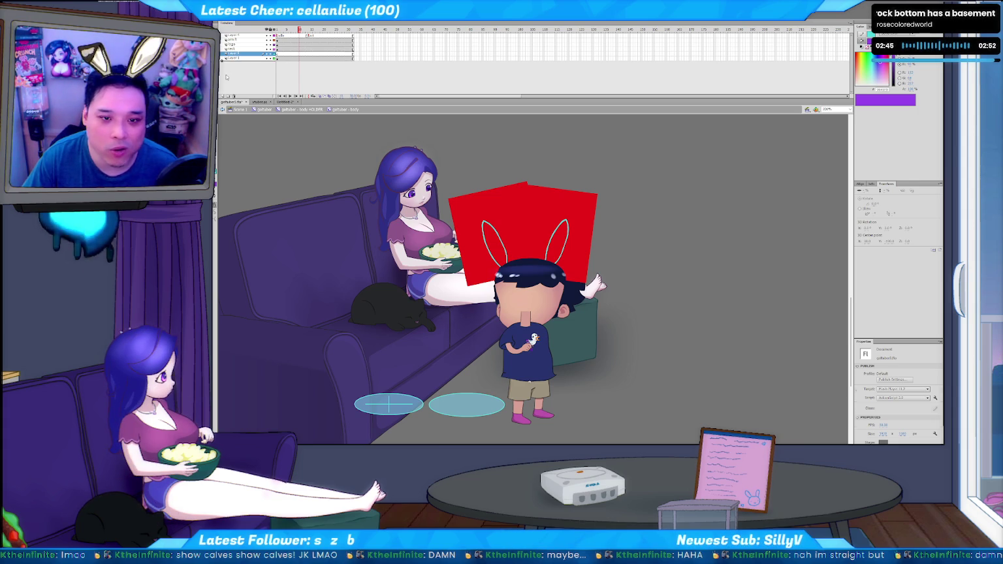
pyautogui.click(242, 59)
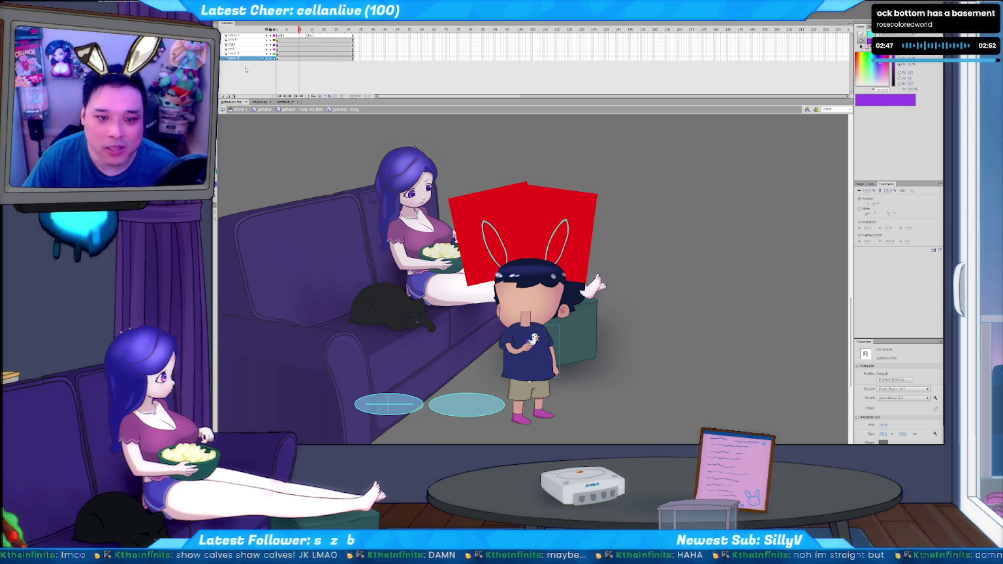
pyautogui.doubleClick(232, 58)
pyautogui.write('m L')
pyautogui.press('Return')
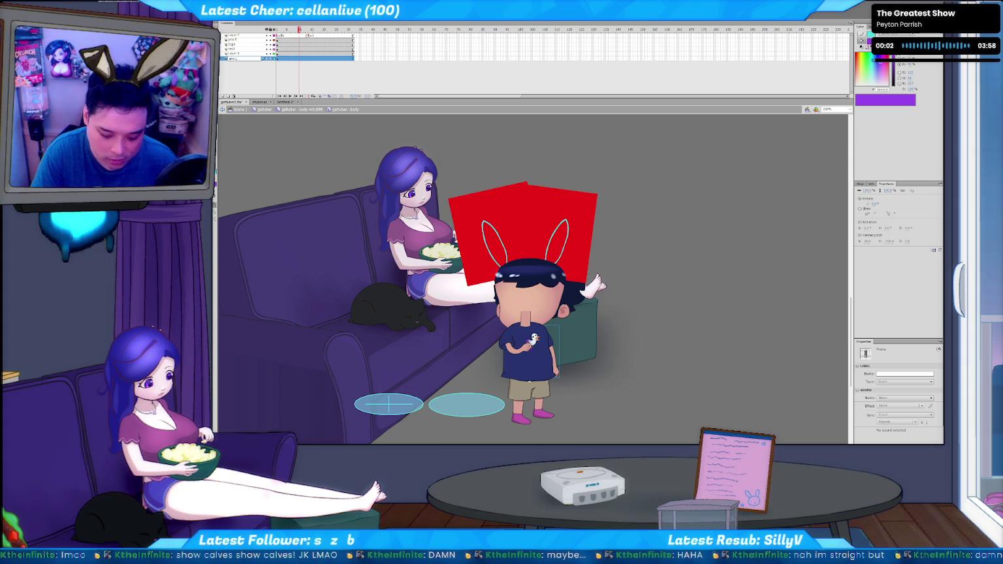
pyautogui.press('Return')
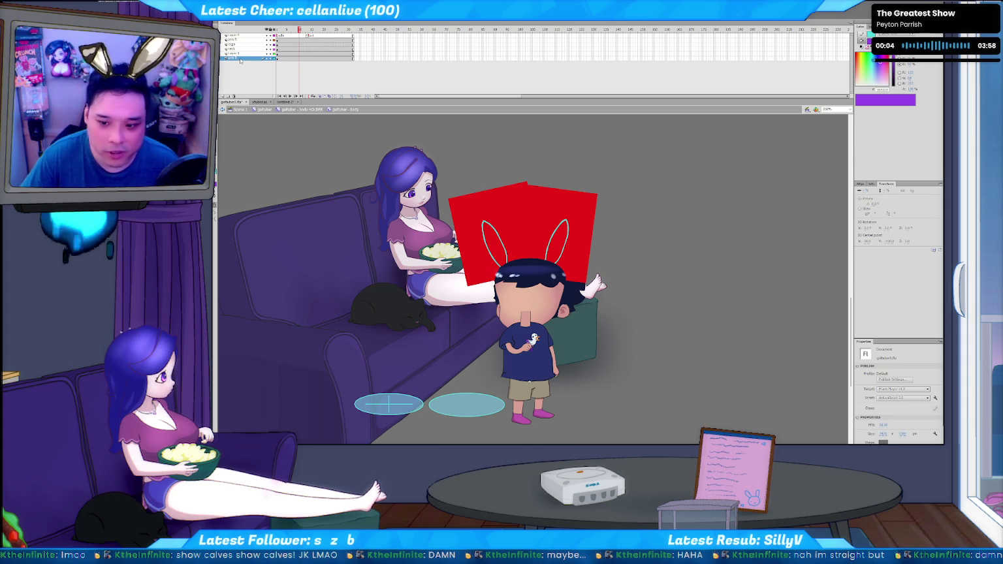
# Rename another character layer to 'body'.
pyautogui.click(559, 373)
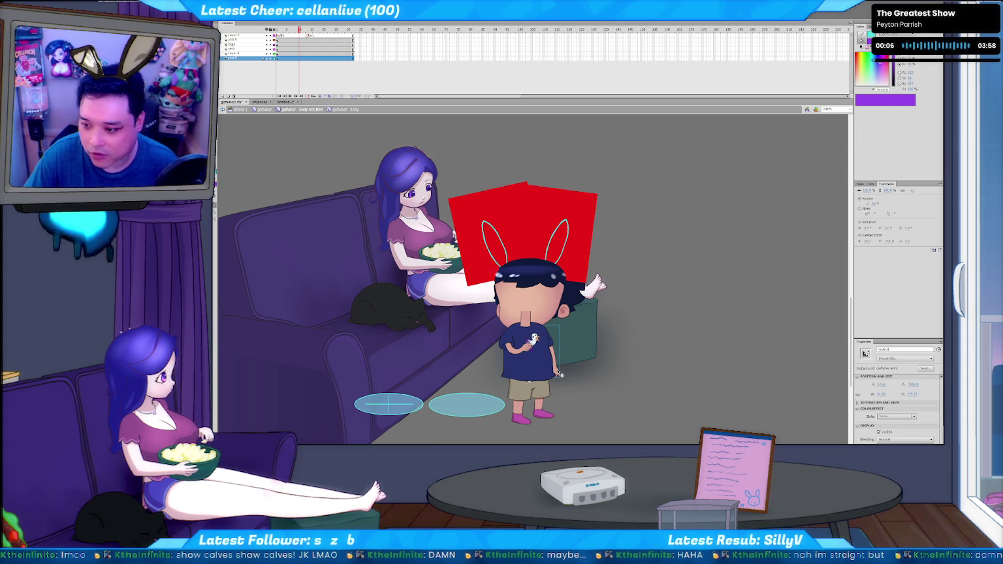
pyautogui.click(240, 59)
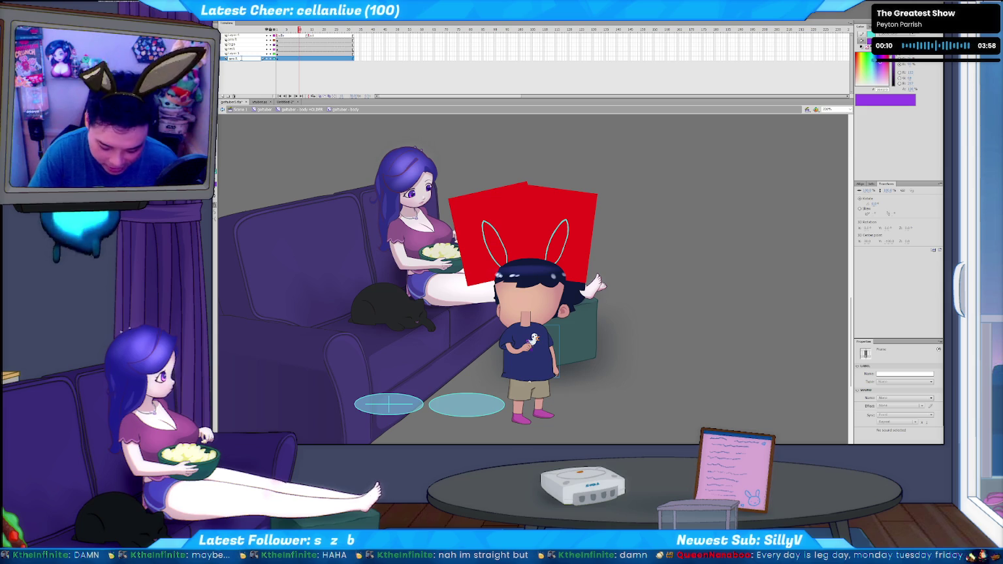
pyautogui.press('Return')
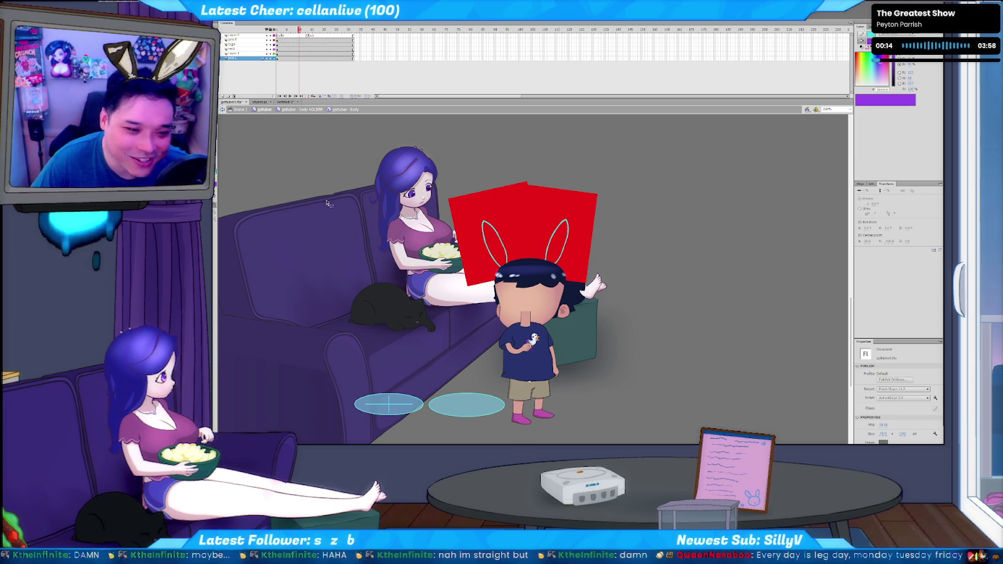
pyautogui.click(240, 40)
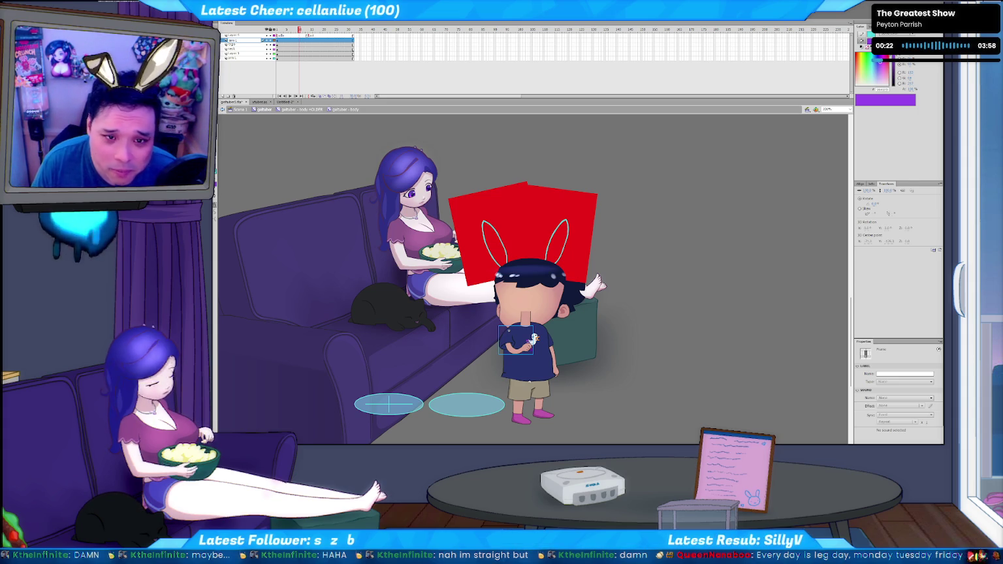
pyautogui.click(284, 152)
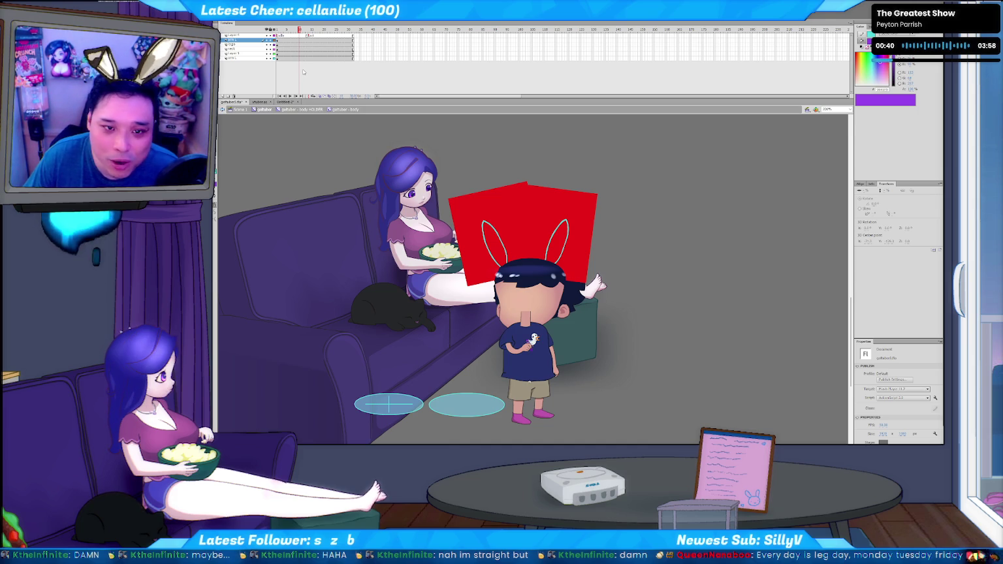
pyautogui.doubleClick(248, 54)
pyautogui.write('body')
pyautogui.press('Return')
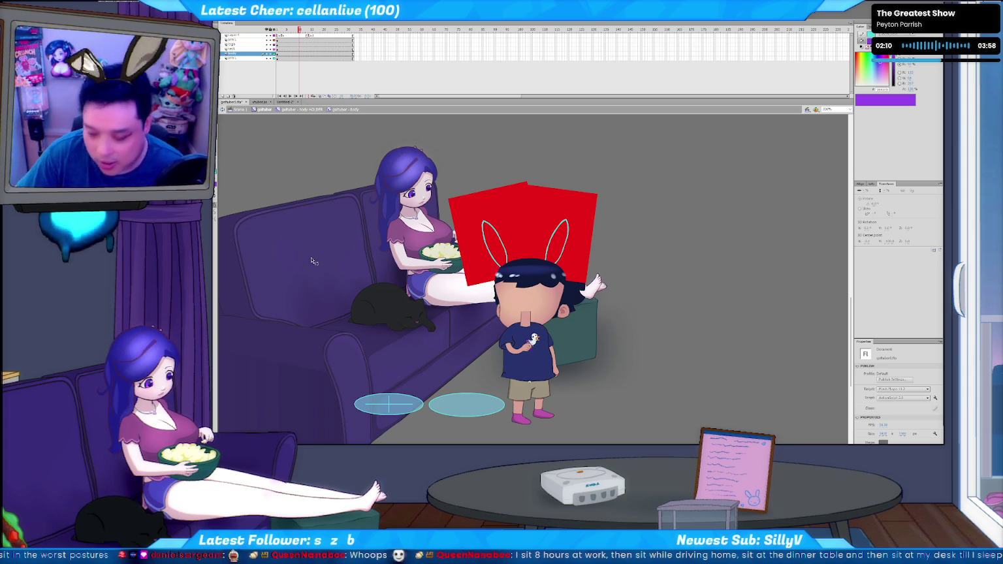
pyautogui.click(286, 102)
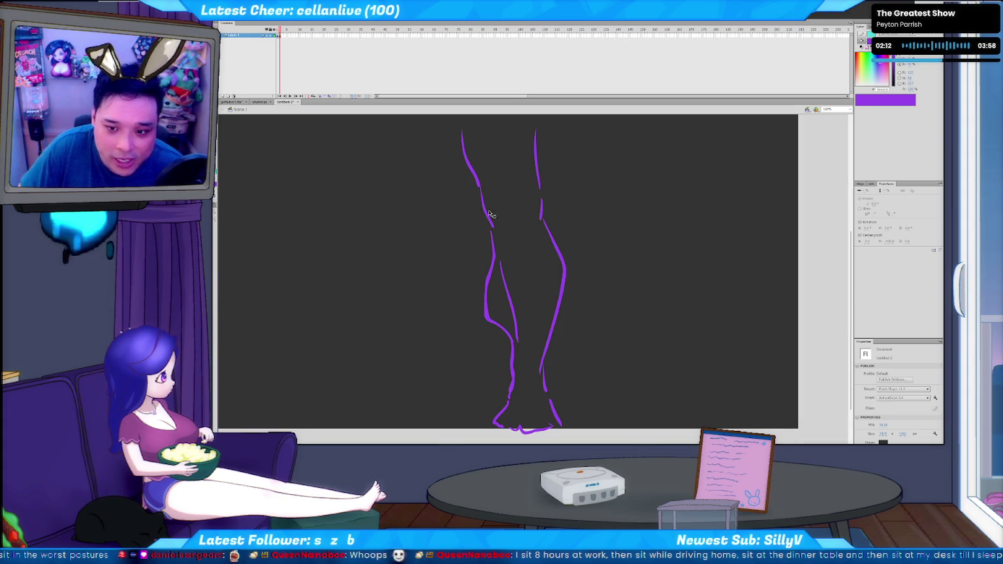
pyautogui.press('F7')
pyautogui.press('b')
pyautogui.scroll(1, 375, 250)
pyautogui.moveTo(642, 261); pyautogui.dragTo(354, 260)
pyautogui.moveTo(353, 270); pyautogui.dragTo(641, 269)
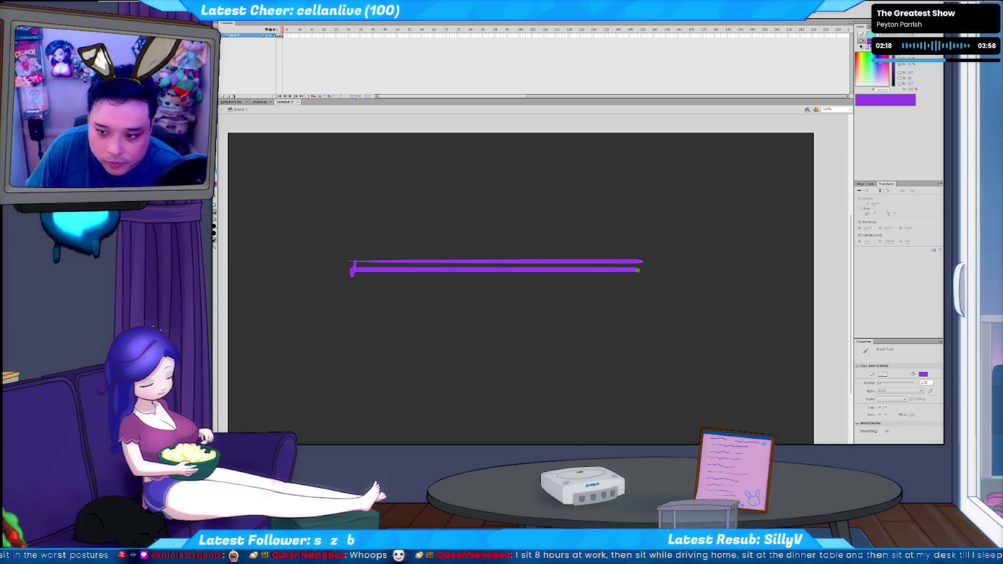
pyautogui.moveTo(368, 279); pyautogui.dragTo(372, 362)
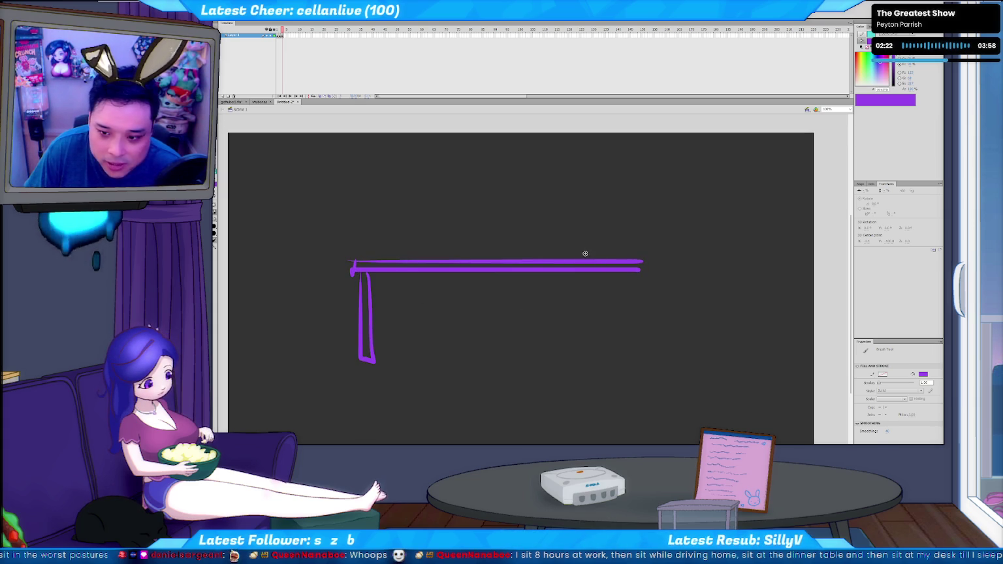
pyautogui.press('Delete')
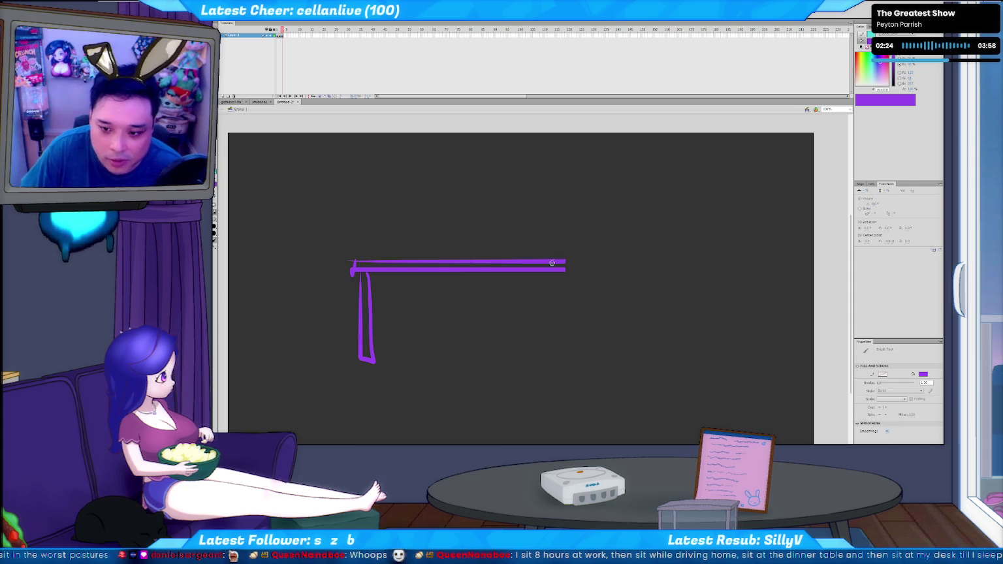
pyautogui.moveTo(546, 272); pyautogui.dragTo(555, 362)
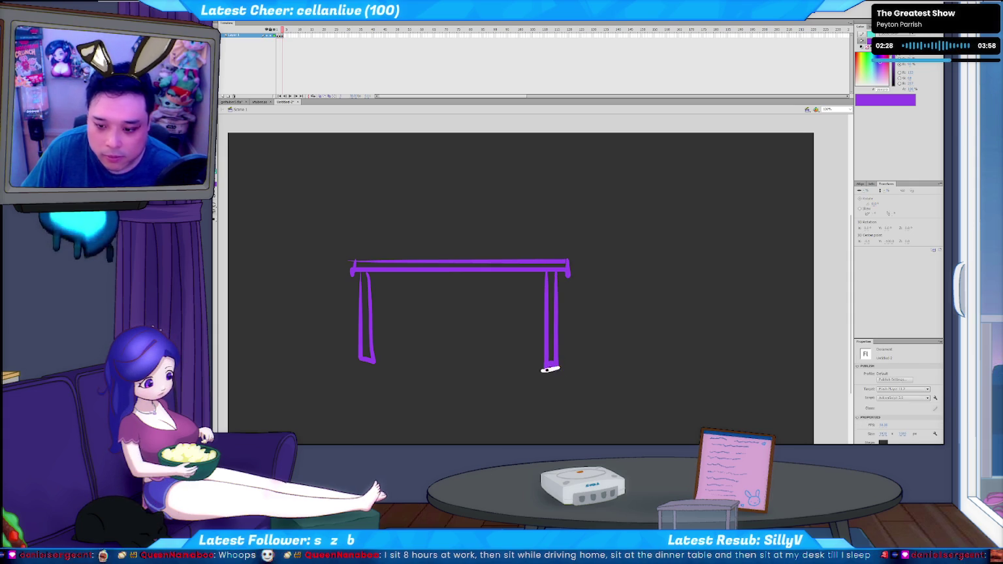
pyautogui.moveTo(576, 245); pyautogui.dragTo(575, 260)
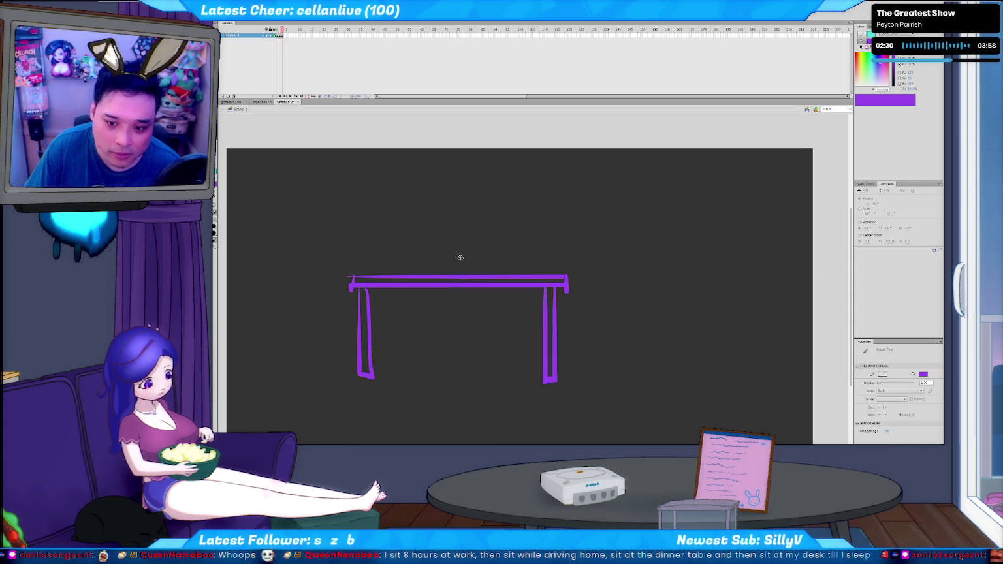
pyautogui.moveTo(459, 181)
pyautogui.mouseDown()
pyautogui.moveTo(422, 199)
pyautogui.moveTo(484, 205)
pyautogui.moveTo(450, 248)
pyautogui.mouseUp()
pyautogui.hotkey('ctrl', 'z')
pyautogui.hotkey('ctrl', 'z')
pyautogui.moveTo(465, 203)
pyautogui.mouseDown()
pyautogui.moveTo(459, 232)
pyautogui.moveTo(451, 192)
pyautogui.mouseUp()
pyautogui.hotkey('ctrl', 'z')
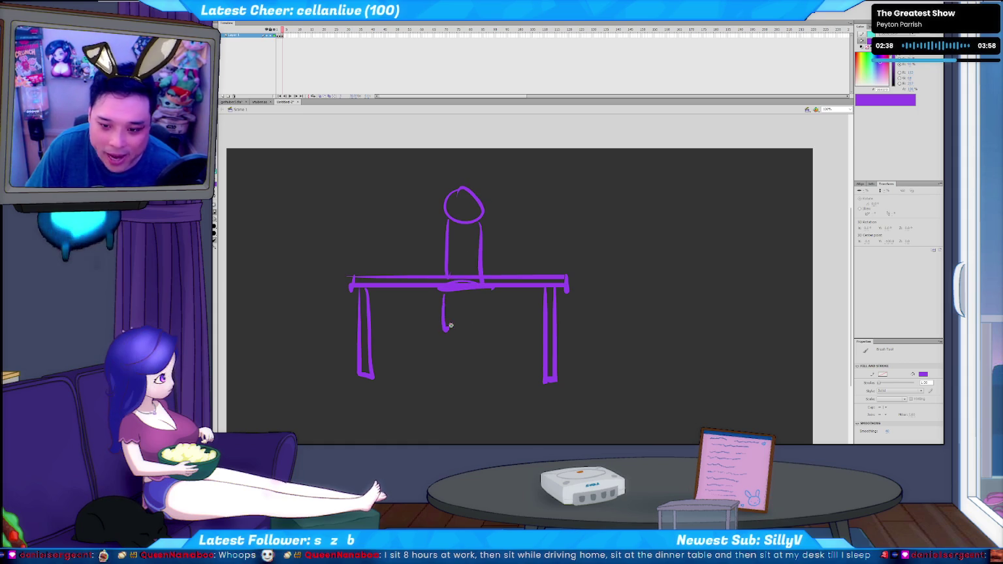
pyautogui.moveTo(445, 292); pyautogui.dragTo(485, 291)
pyautogui.moveTo(446, 330)
pyautogui.mouseDown()
pyautogui.moveTo(436, 378)
pyautogui.moveTo(447, 373)
pyautogui.mouseUp()
pyautogui.moveTo(491, 332)
pyautogui.mouseDown()
pyautogui.moveTo(469, 364)
pyautogui.moveTo(491, 376)
pyautogui.mouseUp()
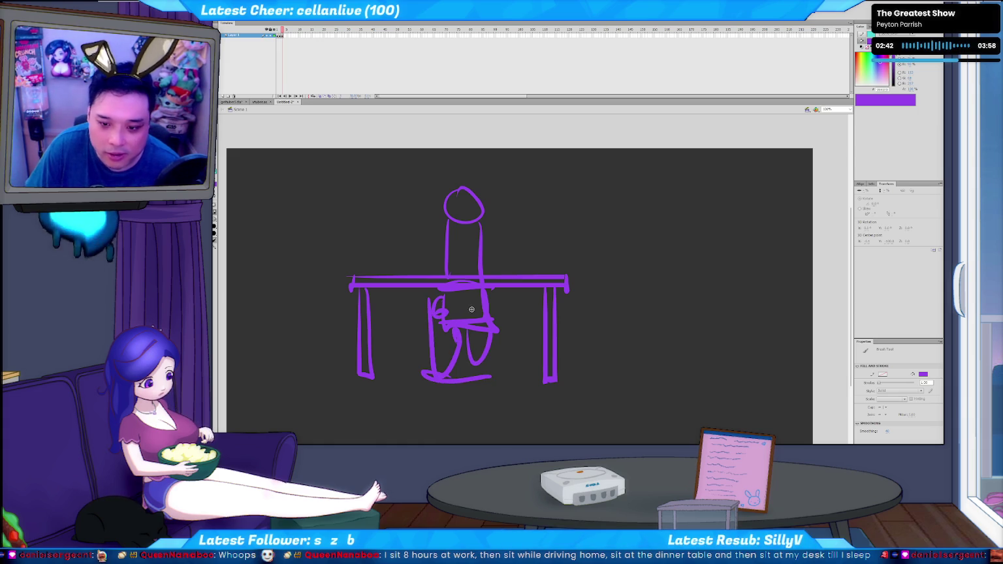
pyautogui.moveTo(439, 230); pyautogui.dragTo(475, 377)
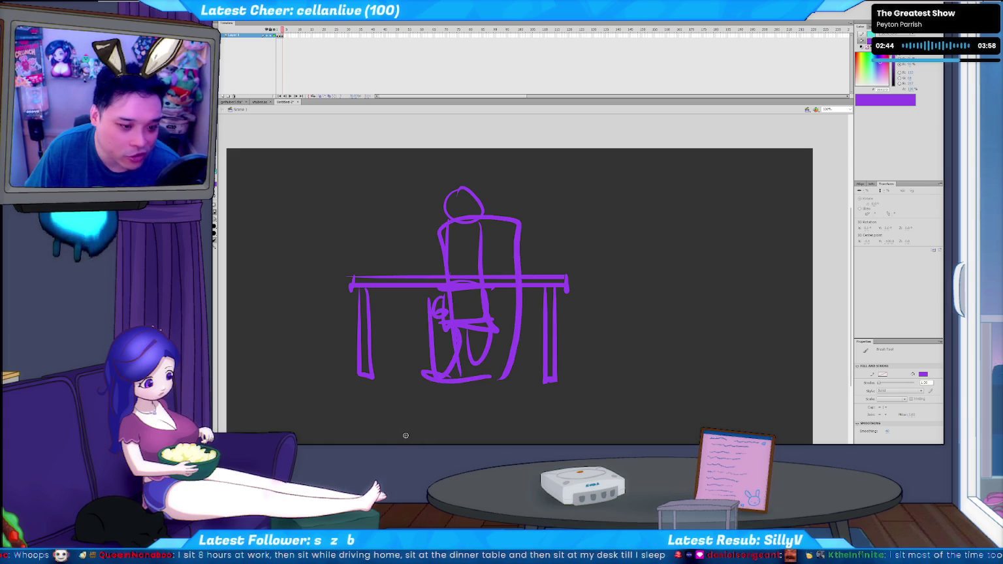
pyautogui.hotkey('ctrl', 'z')
pyautogui.hotkey('ctrl', 'z')
pyautogui.hotkey('ctrl', 'z')
pyautogui.hotkey('ctrl', 'z')
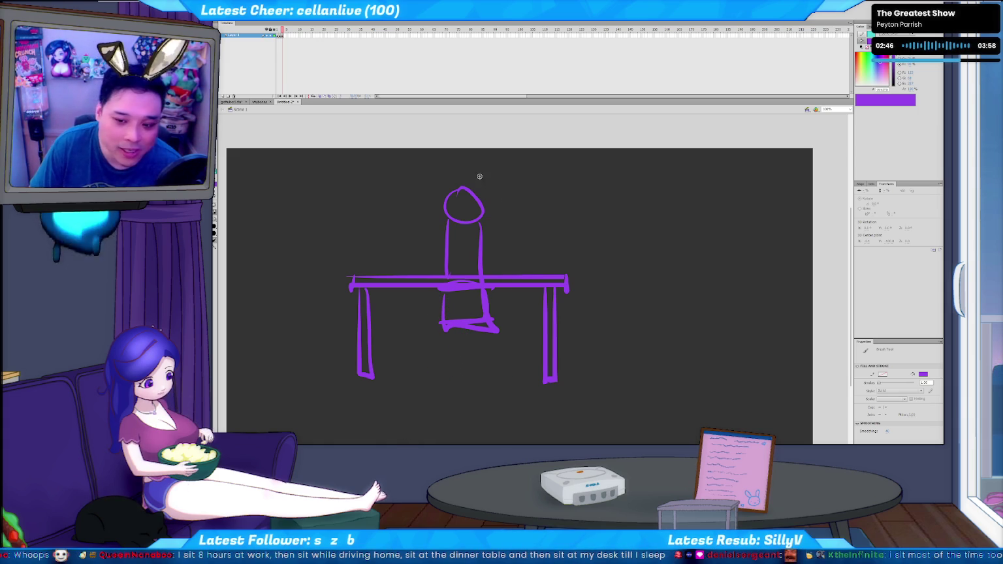
pyautogui.hotkey('ctrl', 'z')
pyautogui.hotkey('ctrl', 'z')
pyautogui.hotkey('ctrl', 'z')
pyautogui.hotkey('ctrl', 'z')
pyautogui.hotkey('ctrl', 'z')
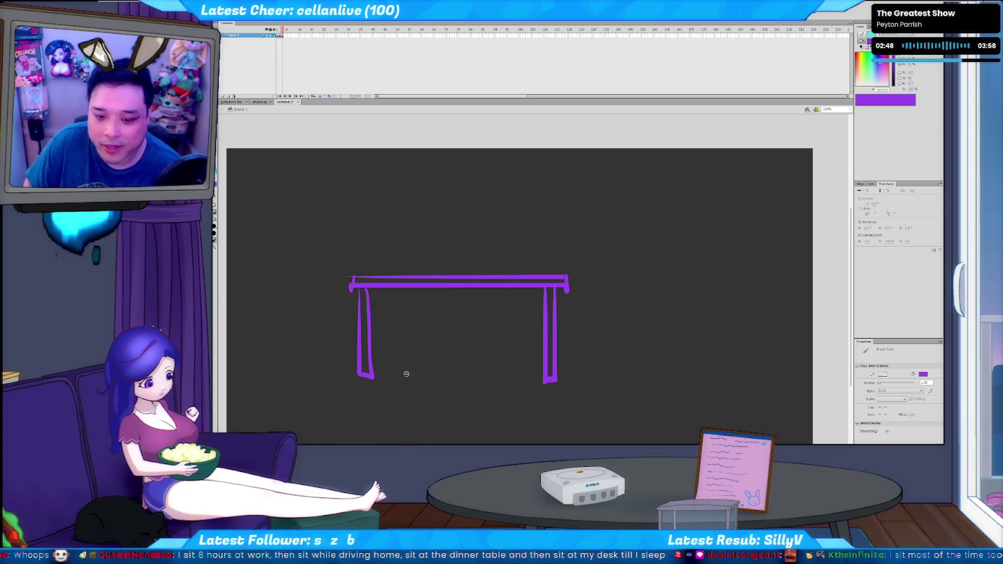
# Brush two-drawer cabinet boxes under the left and right desk legs.
pyautogui.moveTo(341, 380); pyautogui.dragTo(390, 378)
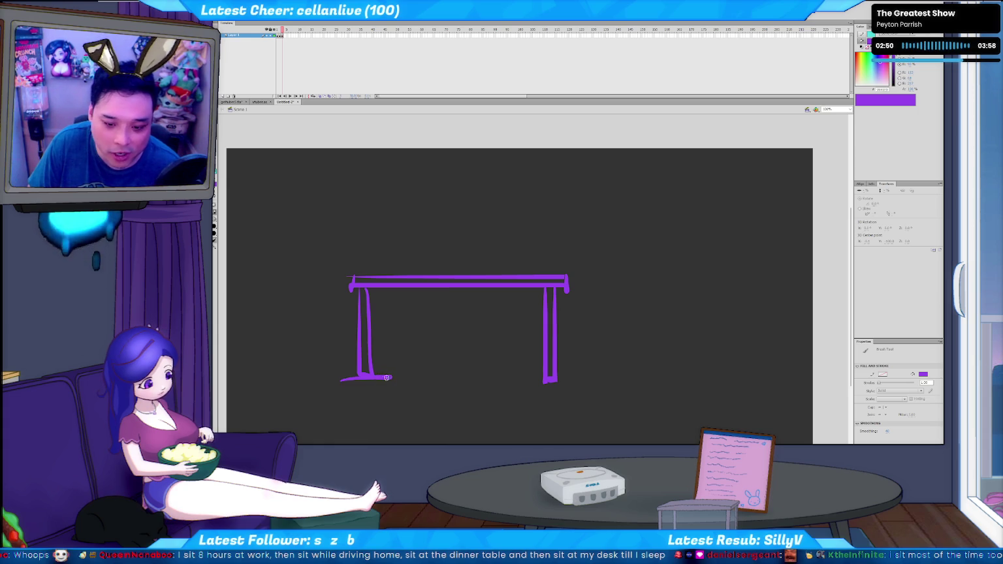
pyautogui.moveTo(345, 439)
pyautogui.mouseDown()
pyautogui.moveTo(389, 378)
pyautogui.moveTo(378, 390)
pyautogui.mouseUp()
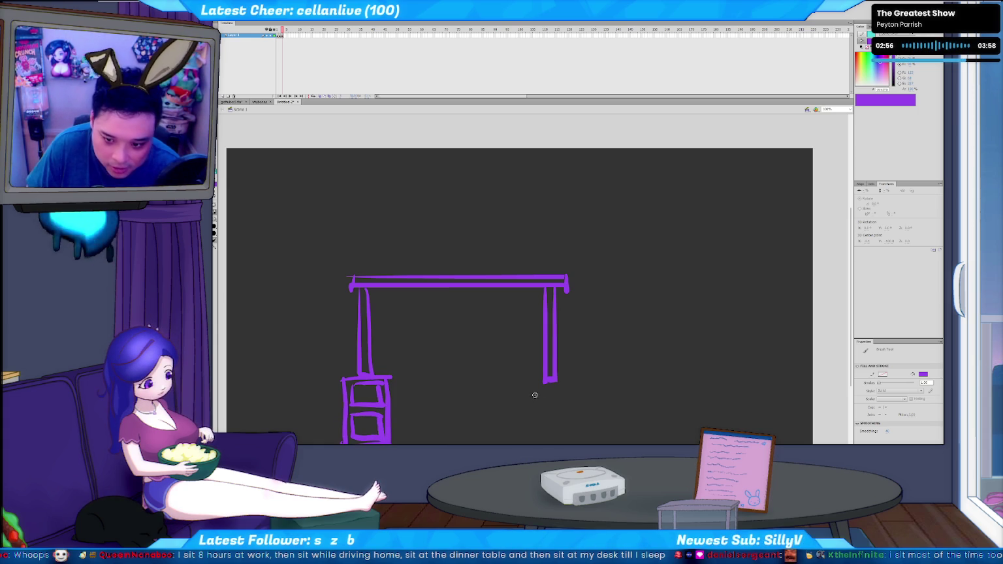
pyautogui.moveTo(566, 443)
pyautogui.mouseDown()
pyautogui.moveTo(573, 383)
pyautogui.moveTo(555, 403)
pyautogui.mouseUp()
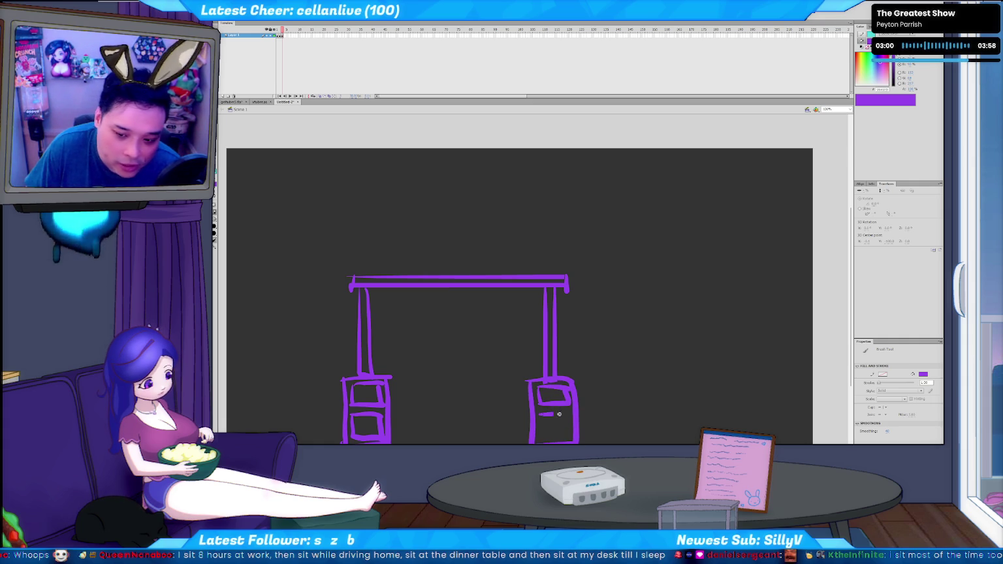
pyautogui.moveTo(568, 442); pyautogui.dragTo(567, 408)
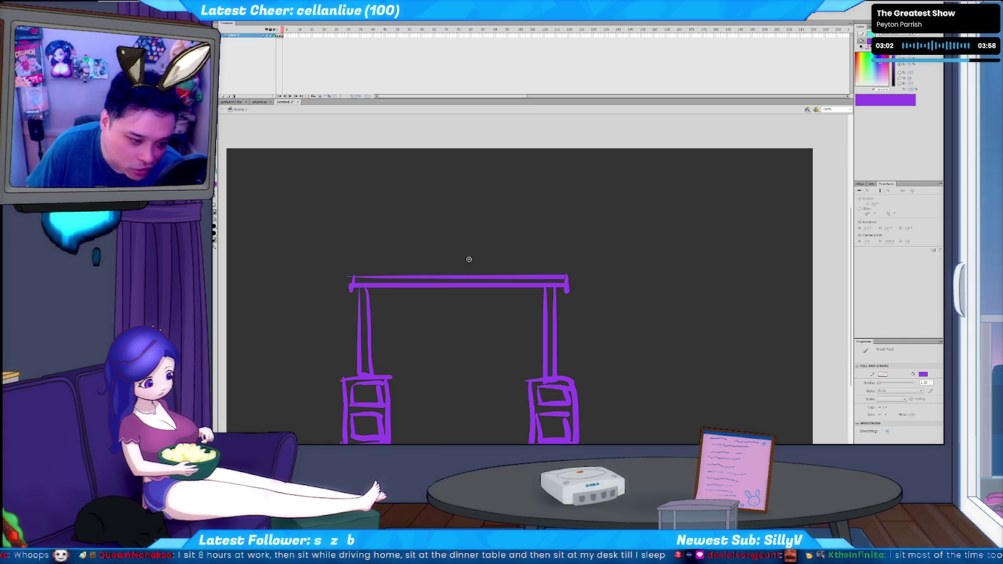
pyautogui.scroll(-1, 621, 308)
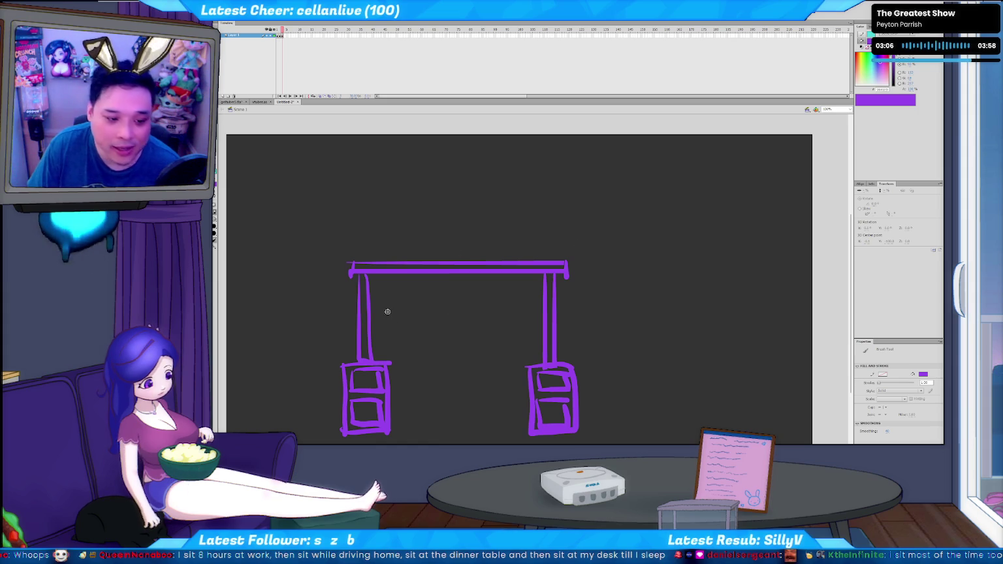
pyautogui.scroll(-1, 502, 300)
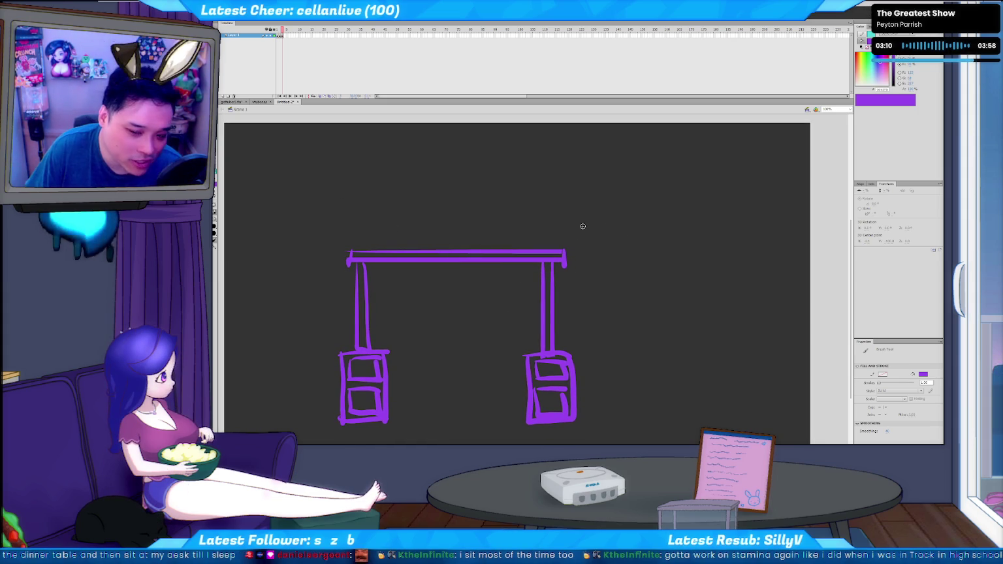
# Brush a closed head circle right of the desk, undoing misplaced attempts.
pyautogui.moveTo(600, 147); pyautogui.dragTo(604, 160)
pyautogui.hotkey('ctrl', 'z')
pyautogui.moveTo(442, 143); pyautogui.dragTo(444, 145)
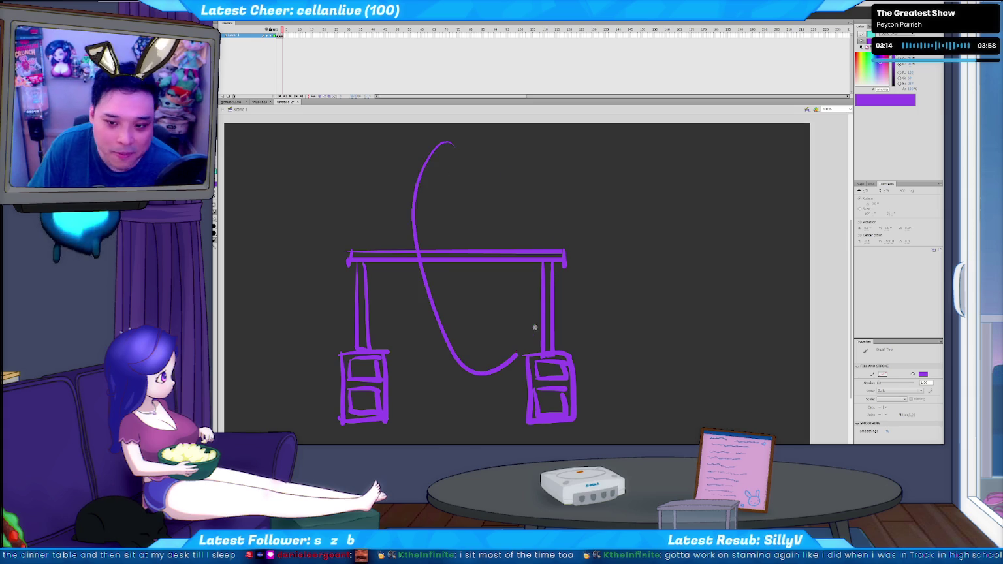
pyautogui.hotkey('ctrl', 'z')
pyautogui.moveTo(601, 157); pyautogui.dragTo(616, 186)
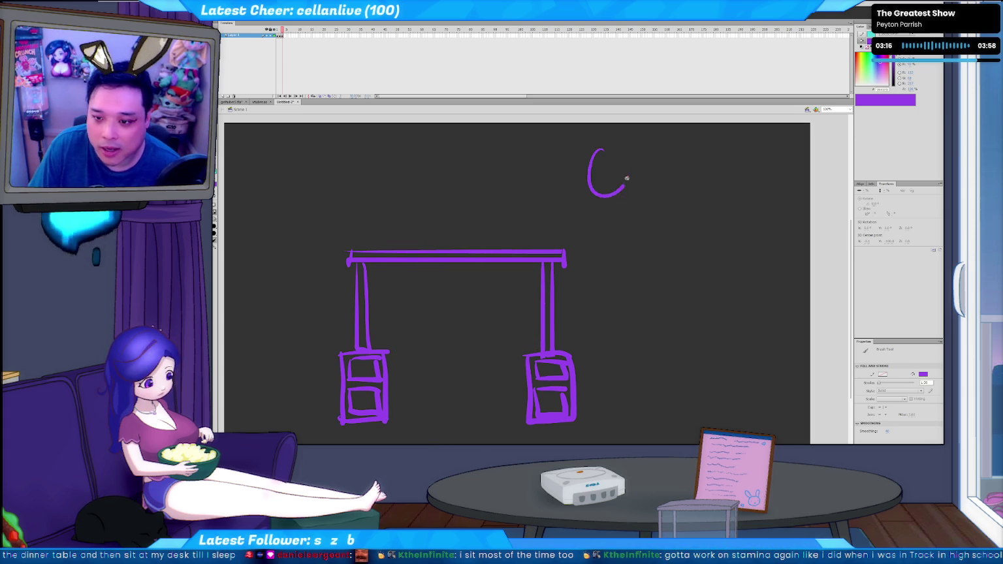
pyautogui.hotkey('ctrl', 'z')
pyautogui.moveTo(592, 134); pyautogui.dragTo(594, 133)
# Draw the figure's spine, legs reaching the floor, and a foot.
pyautogui.moveTo(588, 191)
pyautogui.mouseDown()
pyautogui.moveTo(598, 244)
pyautogui.moveTo(620, 191)
pyautogui.mouseUp()
pyautogui.moveTo(584, 223)
pyautogui.mouseDown()
pyautogui.moveTo(595, 265)
pyautogui.moveTo(632, 271)
pyautogui.mouseUp()
pyautogui.moveTo(613, 393); pyautogui.dragTo(610, 423)
pyautogui.moveTo(629, 337)
pyautogui.mouseDown()
pyautogui.moveTo(617, 415)
pyautogui.moveTo(644, 423)
pyautogui.mouseUp()
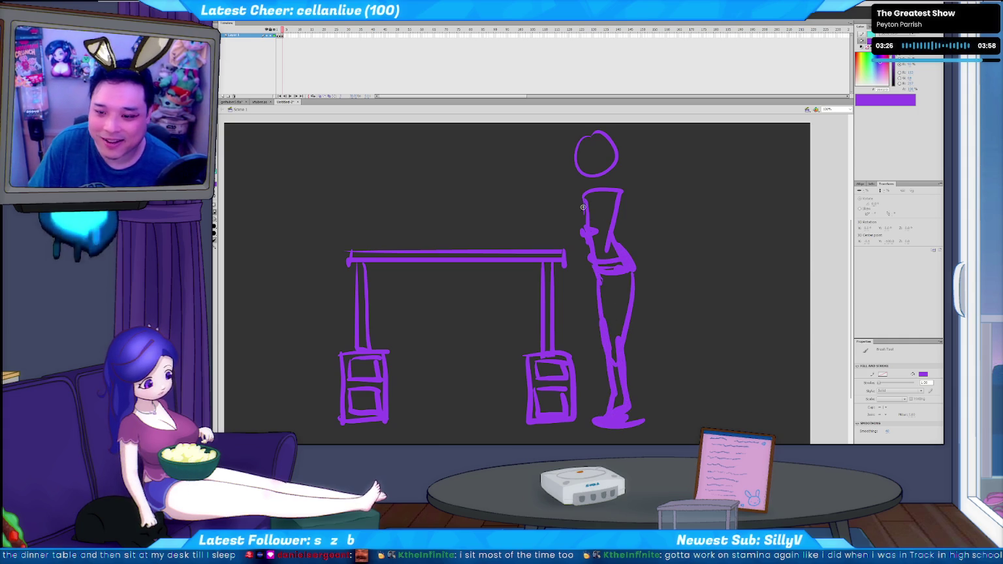
# Add a shoulder and arm with the hand reaching onto the desktop, undoing the oversized forearm.
pyautogui.moveTo(594, 188); pyautogui.dragTo(599, 232)
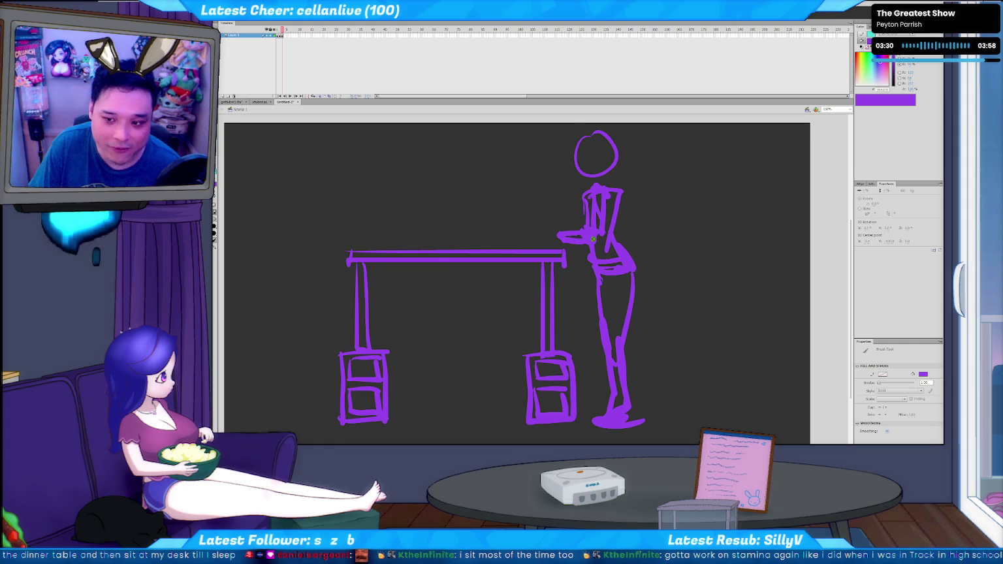
pyautogui.moveTo(543, 226); pyautogui.dragTo(534, 239)
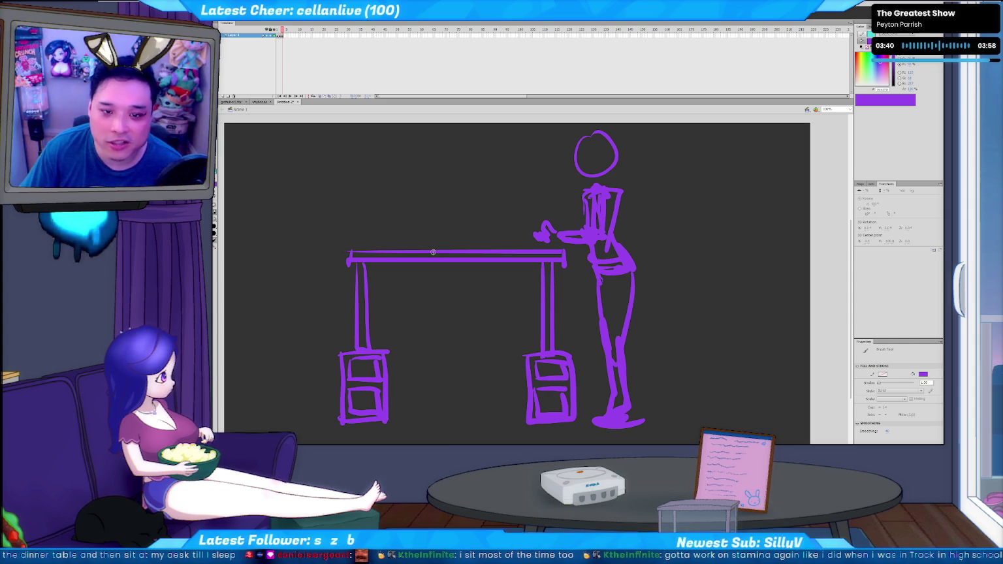
pyautogui.moveTo(591, 225)
pyautogui.mouseDown()
pyautogui.moveTo(522, 244)
pyautogui.moveTo(555, 277)
pyautogui.mouseUp()
pyautogui.hotkey('ctrl', 'z')
pyautogui.hotkey('ctrl', 'z')
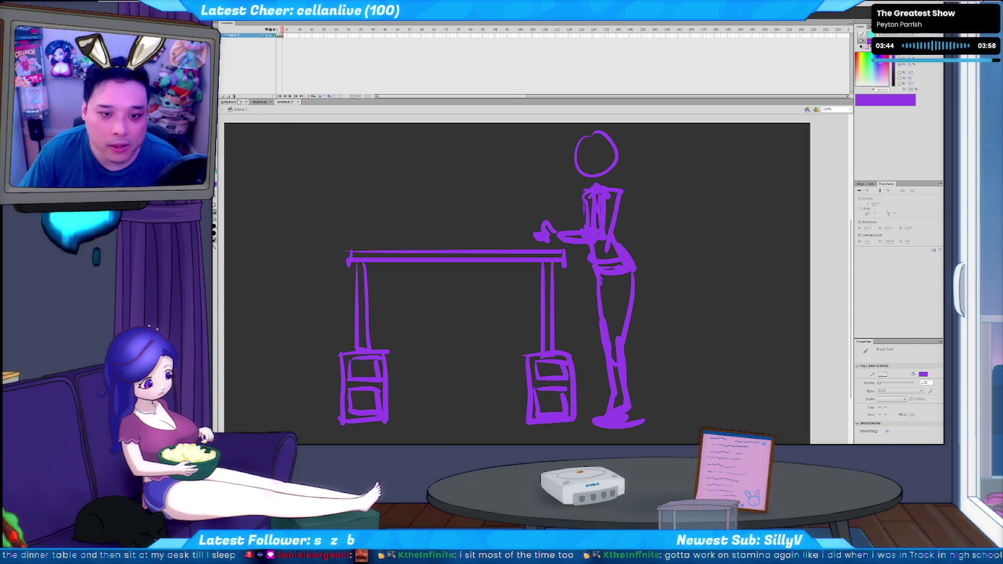
pyautogui.click(232, 102)
pyautogui.click(285, 102)
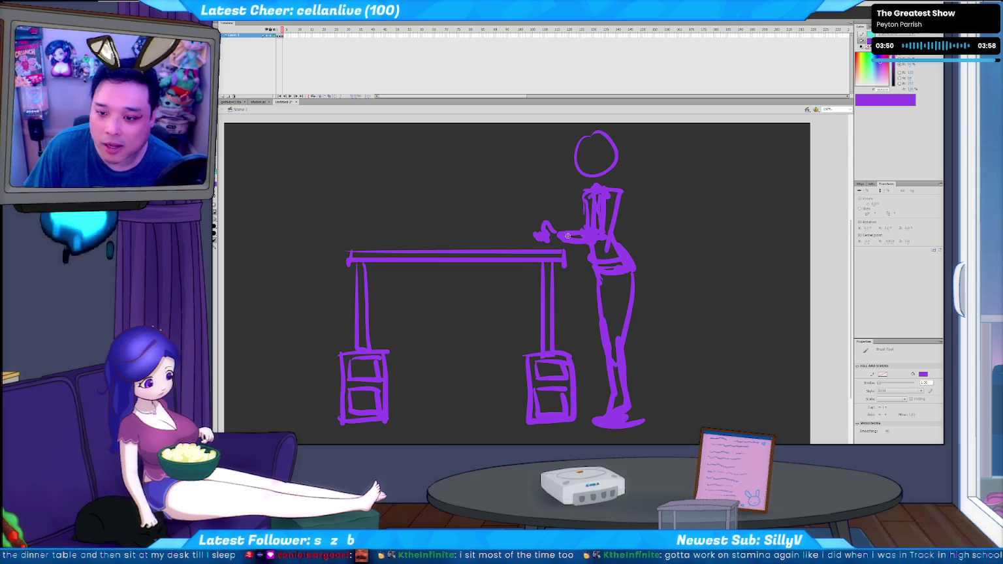
# Draw a flat keyboard under the figure's hand, undoing stray strokes.
pyautogui.moveTo(516, 236); pyautogui.dragTo(555, 247)
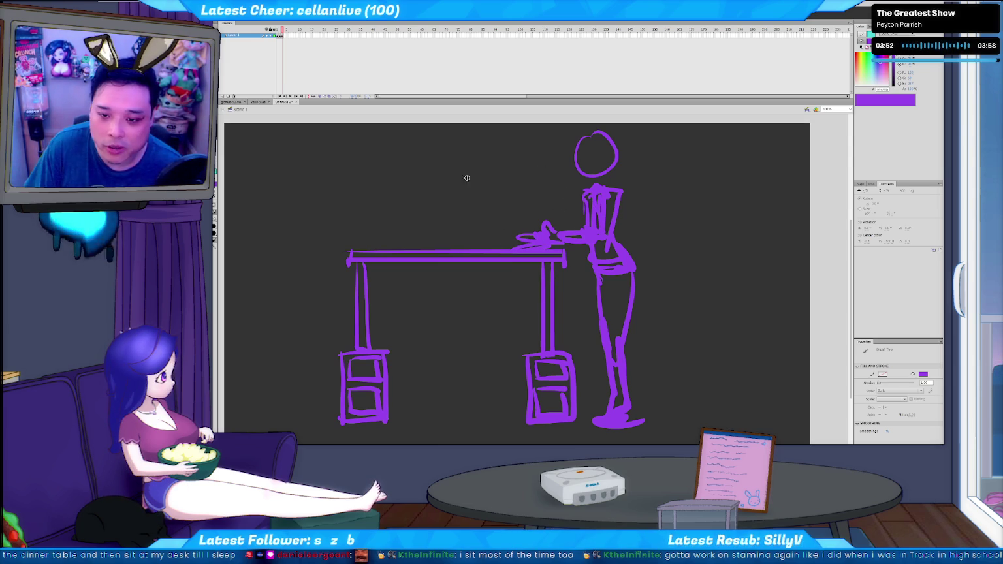
pyautogui.moveTo(464, 156); pyautogui.dragTo(464, 209)
pyautogui.hotkey('ctrl', 'z')
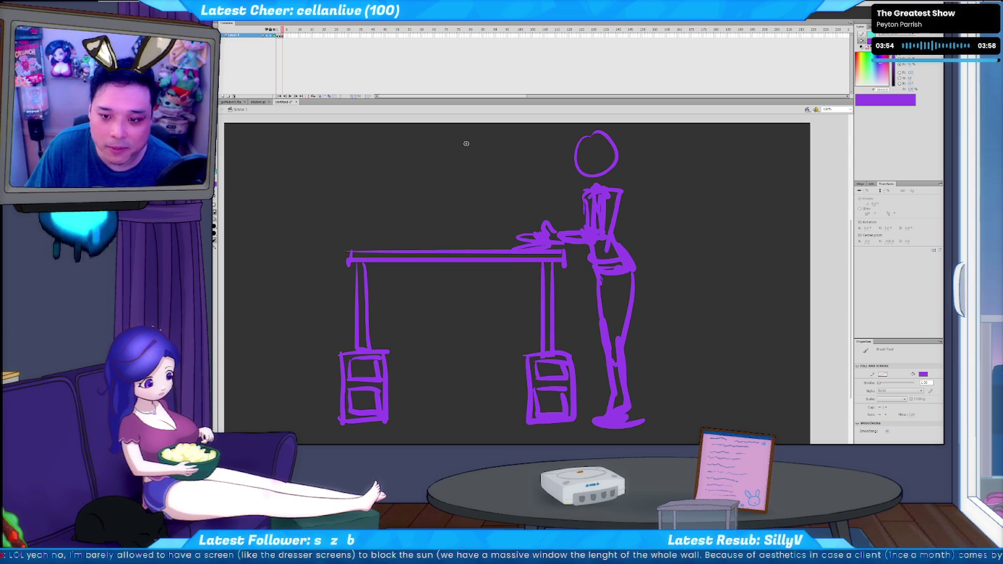
pyautogui.hotkey('ctrl', 'z')
# Draw a tall, thin side-view monitor on a stand on the desk.
pyautogui.moveTo(465, 130); pyautogui.dragTo(480, 128)
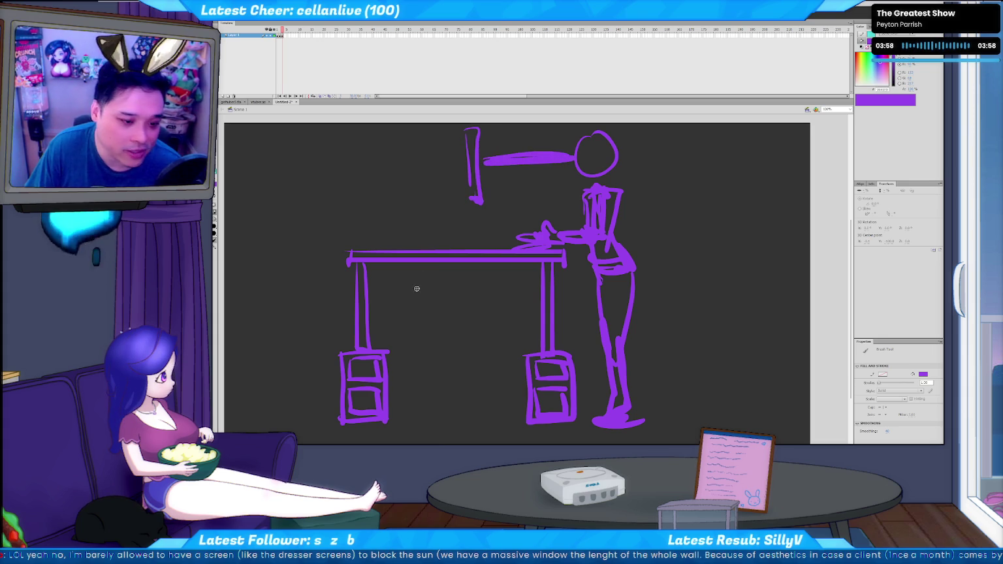
pyautogui.hotkey('ctrl', 'z')
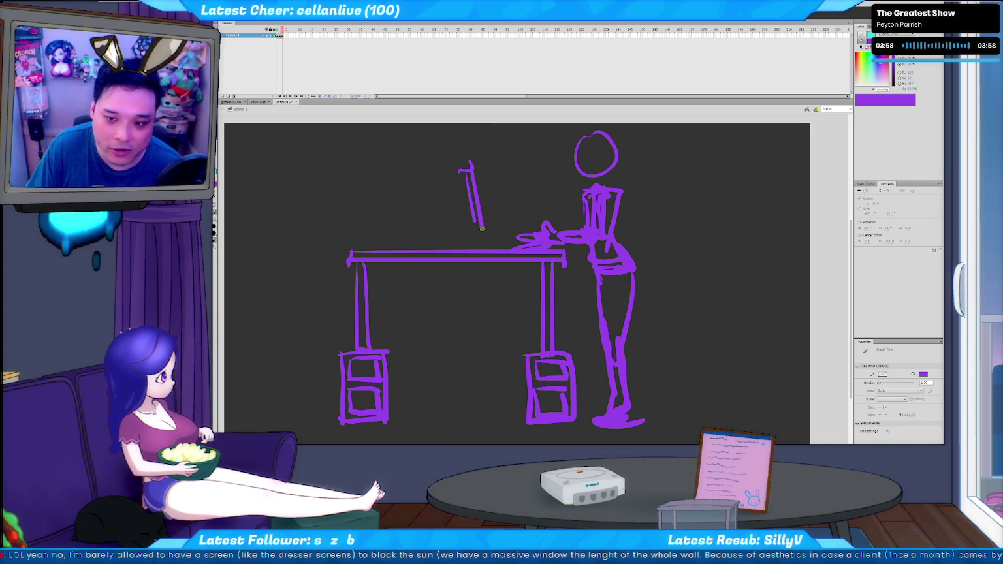
pyautogui.moveTo(487, 197); pyautogui.dragTo(503, 191)
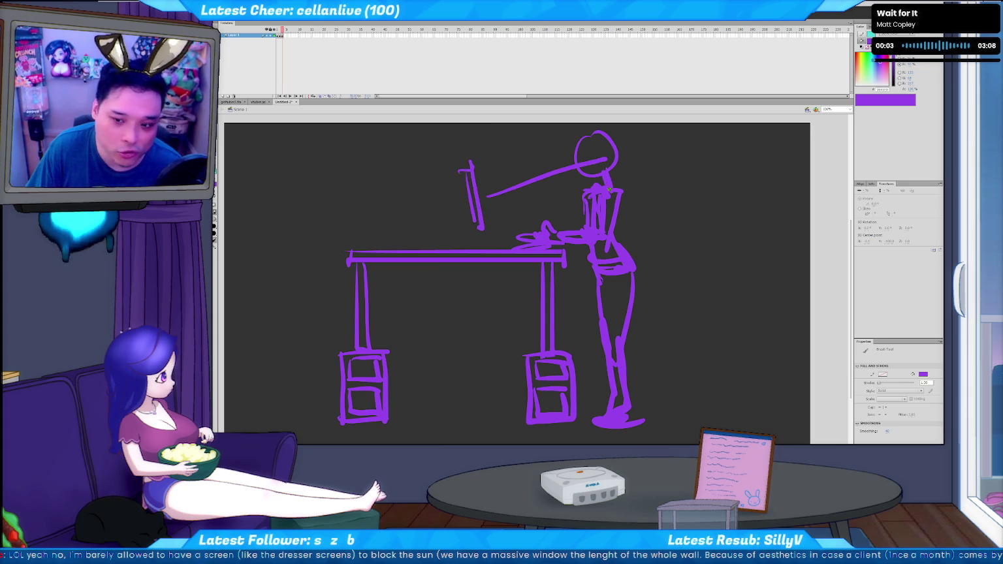
pyautogui.hotkey('ctrl', 'z')
pyautogui.hotkey('ctrl', 'z')
pyautogui.moveTo(467, 137); pyautogui.dragTo(470, 194)
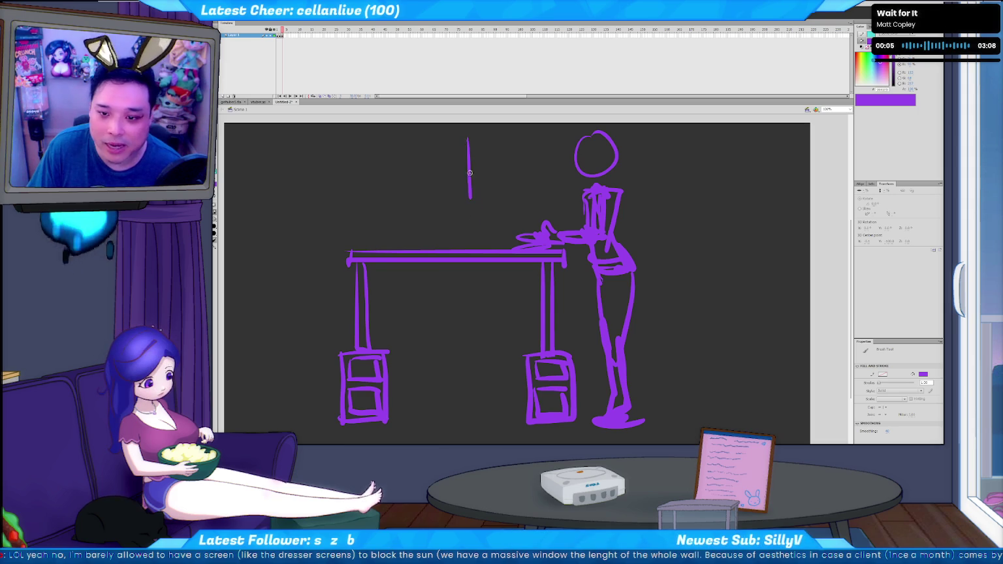
pyautogui.moveTo(480, 133); pyautogui.dragTo(465, 199)
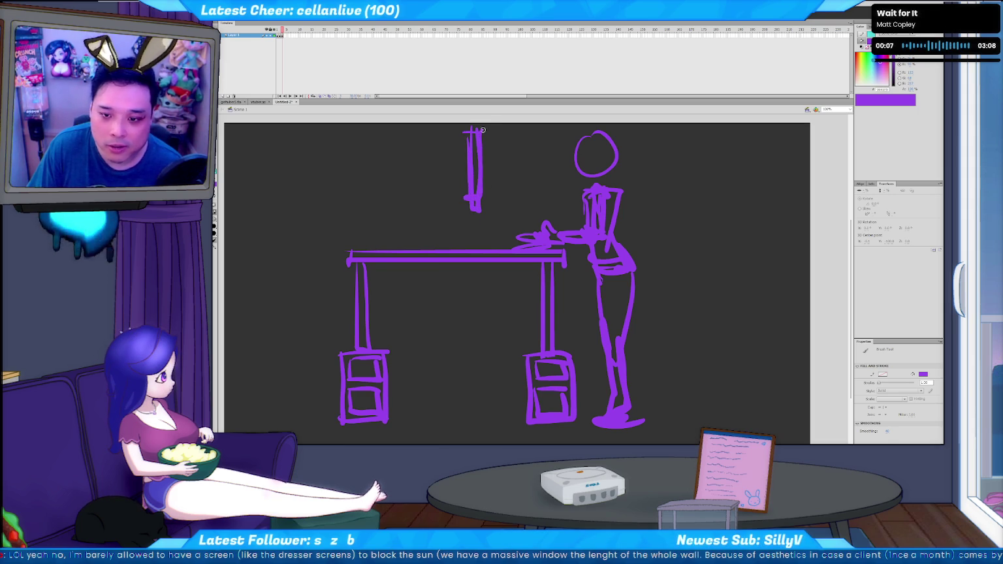
pyautogui.moveTo(476, 134)
pyautogui.mouseDown()
pyautogui.moveTo(476, 235)
pyautogui.moveTo(454, 251)
pyautogui.mouseUp()
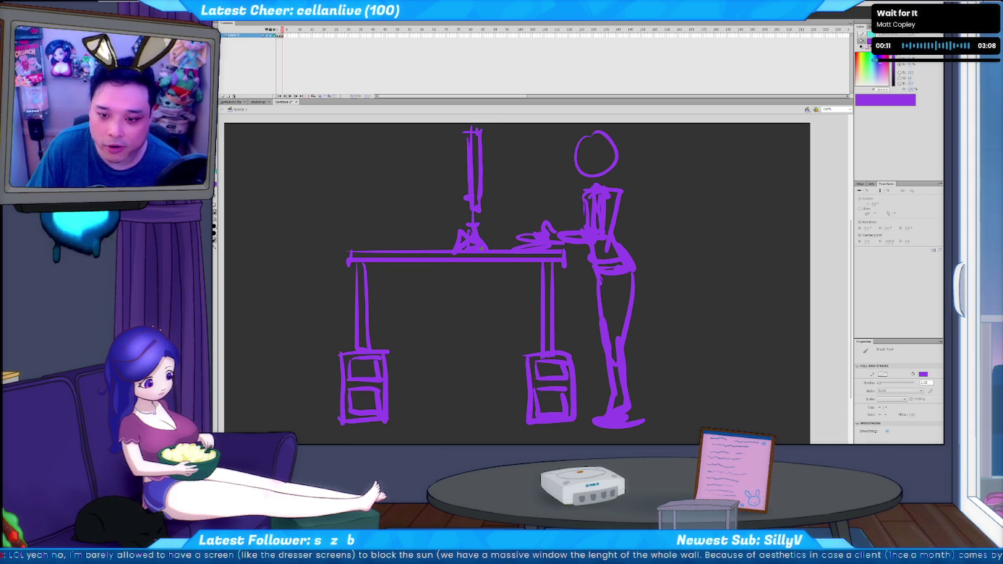
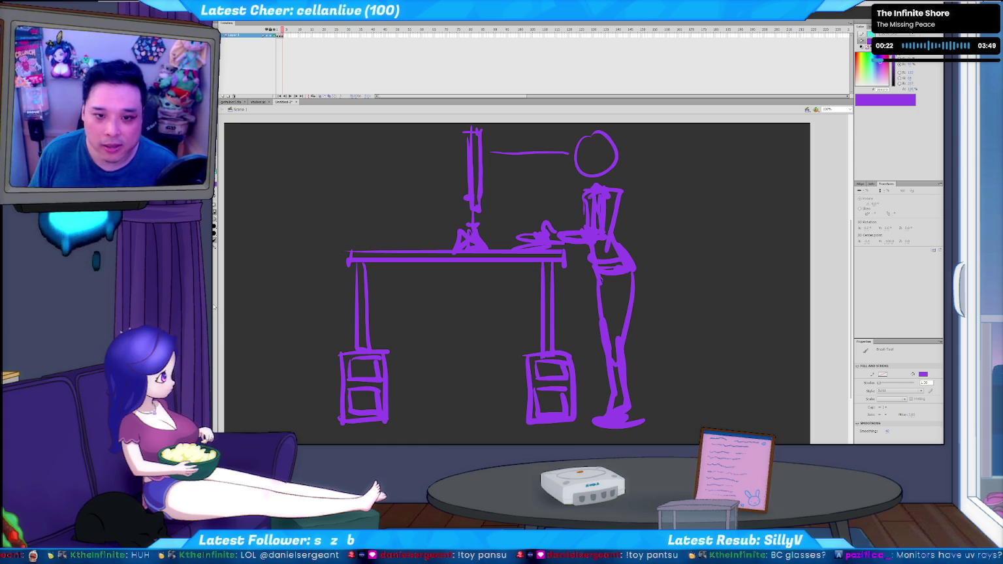
# Clear the old table sketch and brush the right wall's top and floor edges.
pyautogui.hotkey('ctrl', 'a')
pyautogui.press('Delete')
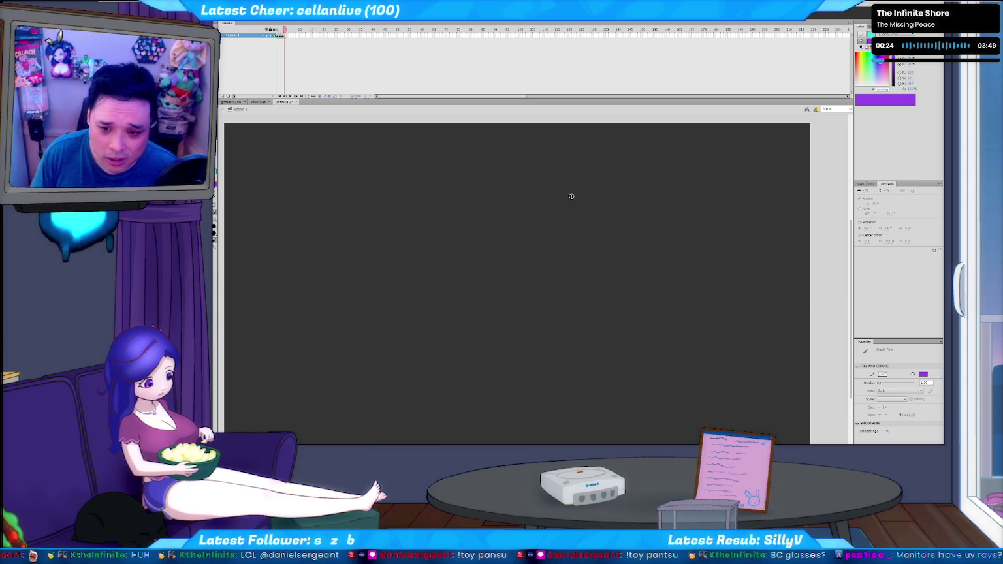
pyautogui.moveTo(266, 173)
pyautogui.mouseDown()
pyautogui.moveTo(268, 247)
pyautogui.moveTo(459, 152)
pyautogui.mouseUp()
pyautogui.hotkey('ctrl', 'z')
pyautogui.hotkey('ctrl', 'z')
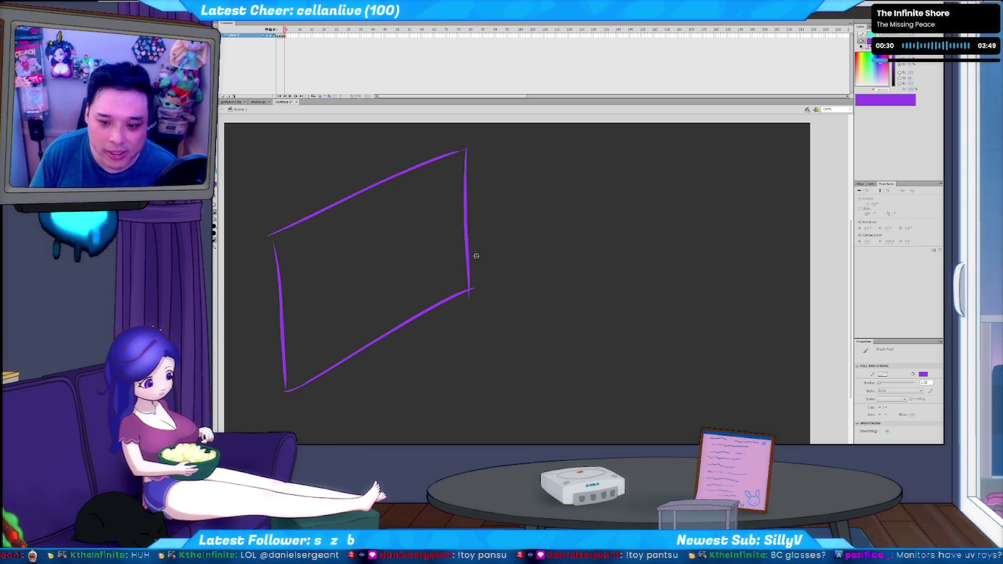
pyautogui.moveTo(469, 148); pyautogui.dragTo(793, 239)
pyautogui.moveTo(471, 289); pyautogui.dragTo(783, 418)
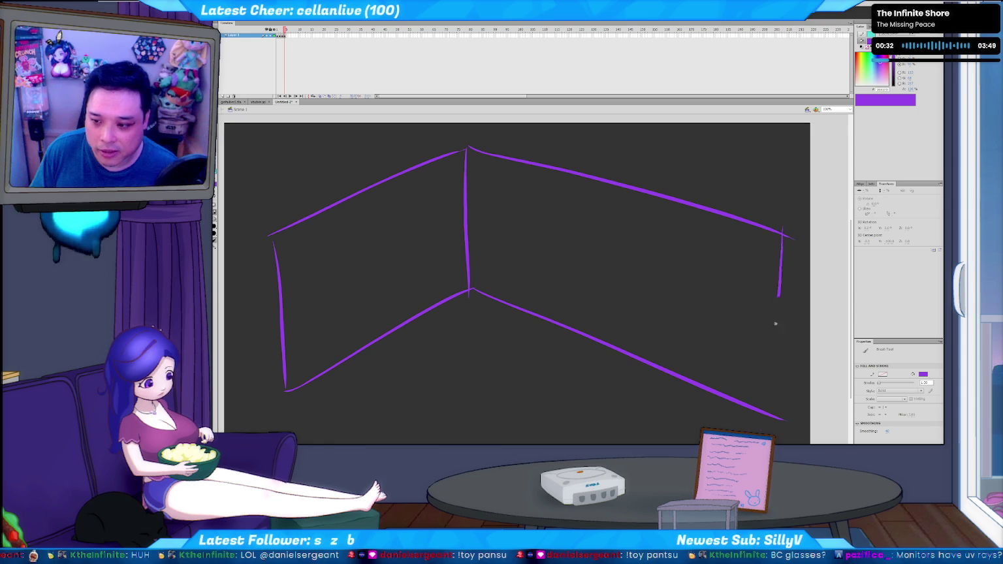
# Try a curved floor stroke, undo it, and recentre the room in view.
pyautogui.moveTo(318, 389); pyautogui.dragTo(281, 324)
pyautogui.moveTo(352, 292); pyautogui.dragTo(470, 436)
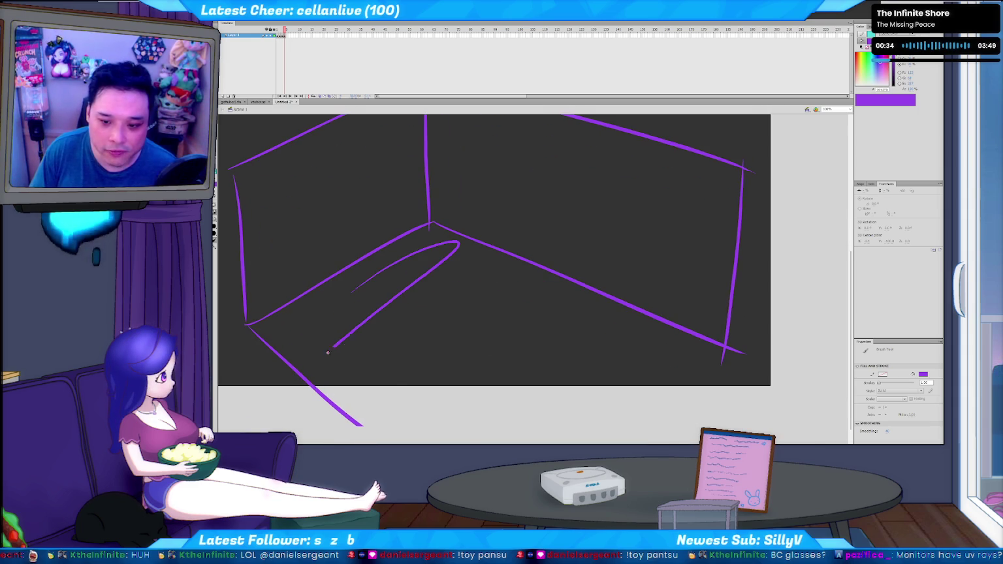
pyautogui.hotkey('ctrl', 'z')
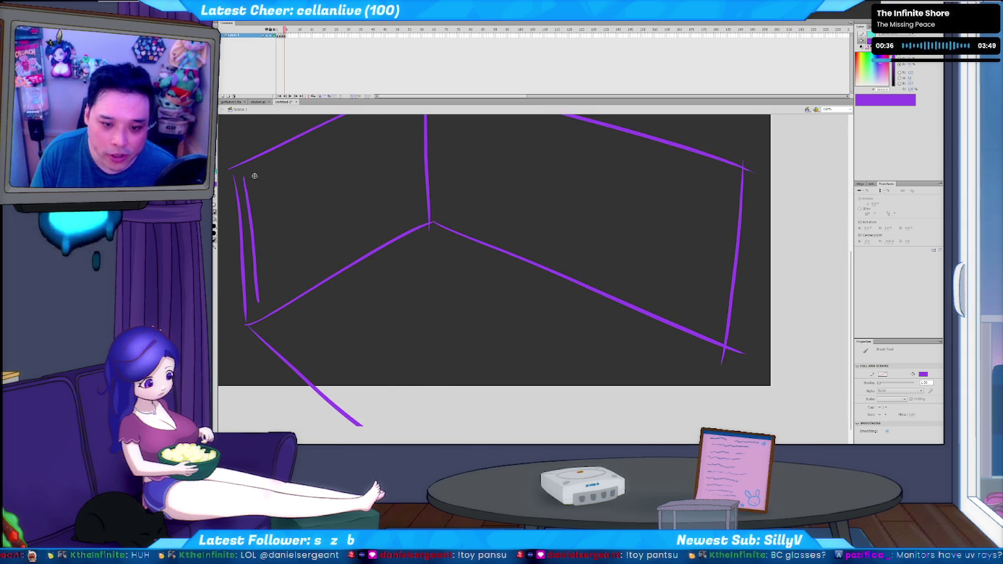
pyautogui.moveTo(314, 246); pyautogui.dragTo(325, 293)
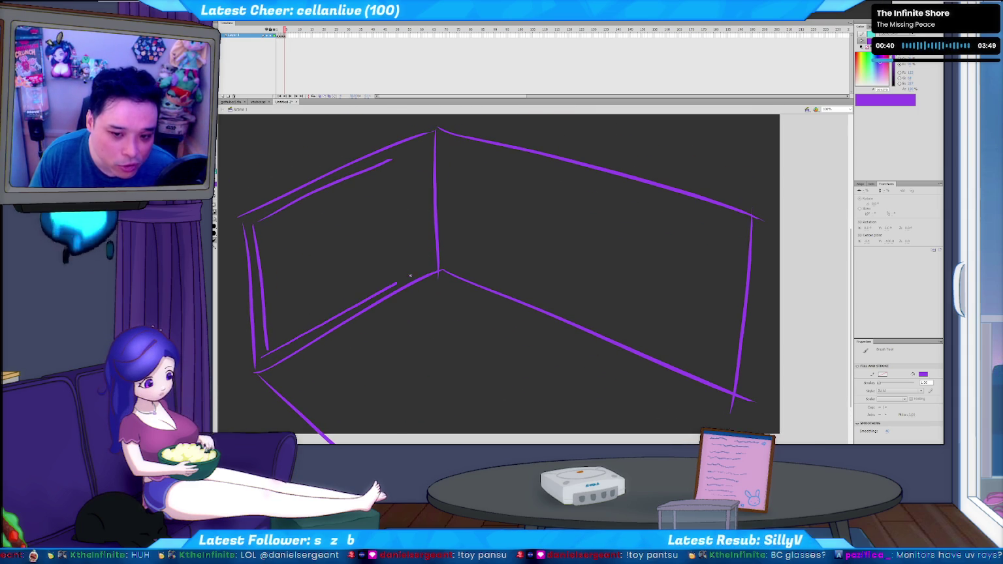
# Add trial vertical hatching on the left wall, then undo it.
pyautogui.moveTo(271, 209); pyautogui.dragTo(272, 221)
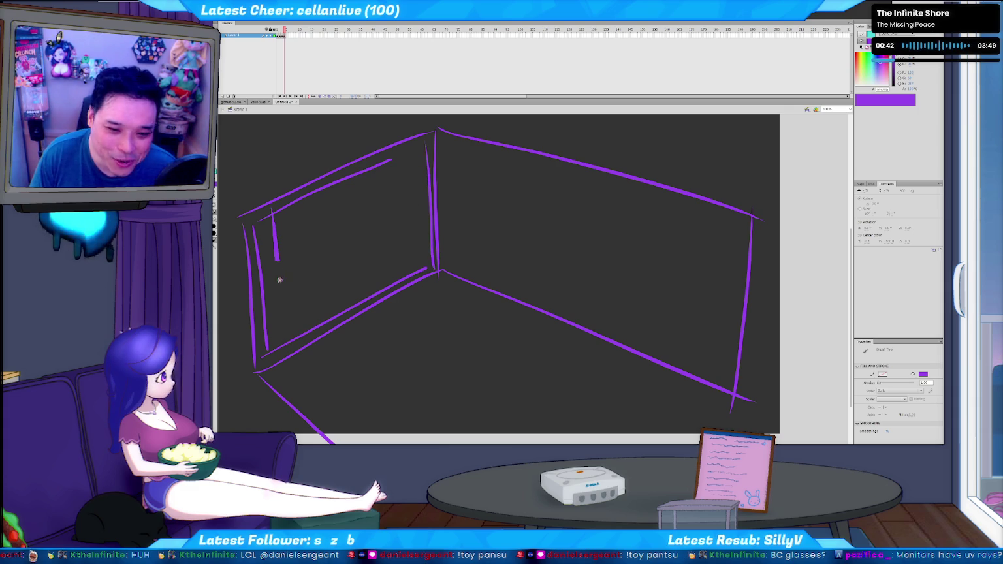
pyautogui.moveTo(323, 188)
pyautogui.mouseDown()
pyautogui.moveTo(318, 345)
pyautogui.moveTo(335, 334)
pyautogui.mouseUp()
pyautogui.moveTo(357, 184); pyautogui.dragTo(360, 321)
pyautogui.moveTo(371, 169); pyautogui.dragTo(374, 211)
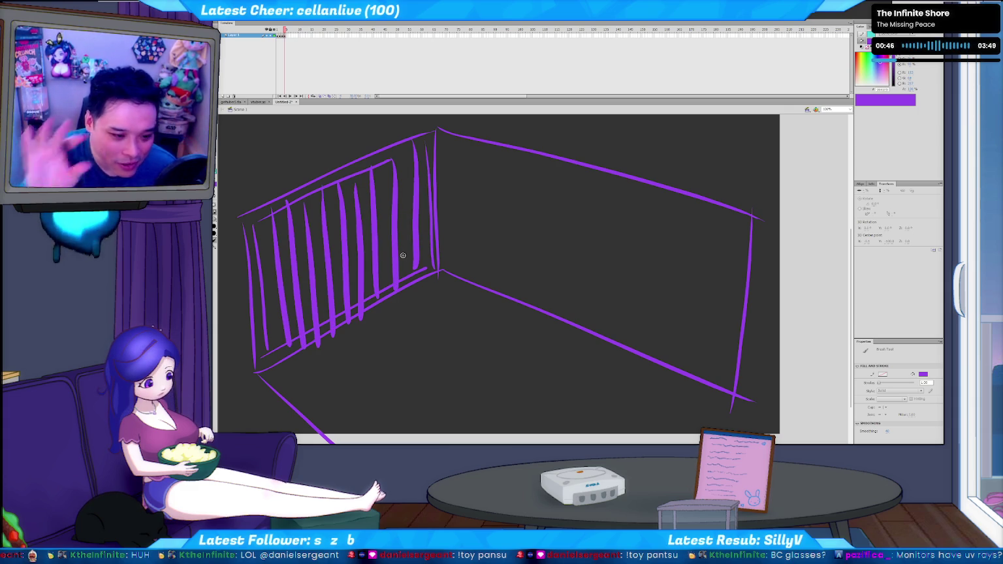
pyautogui.hotkey('ctrl', 'z')
pyautogui.hotkey('ctrl', 'z')
pyautogui.hotkey('ctrl', 'z')
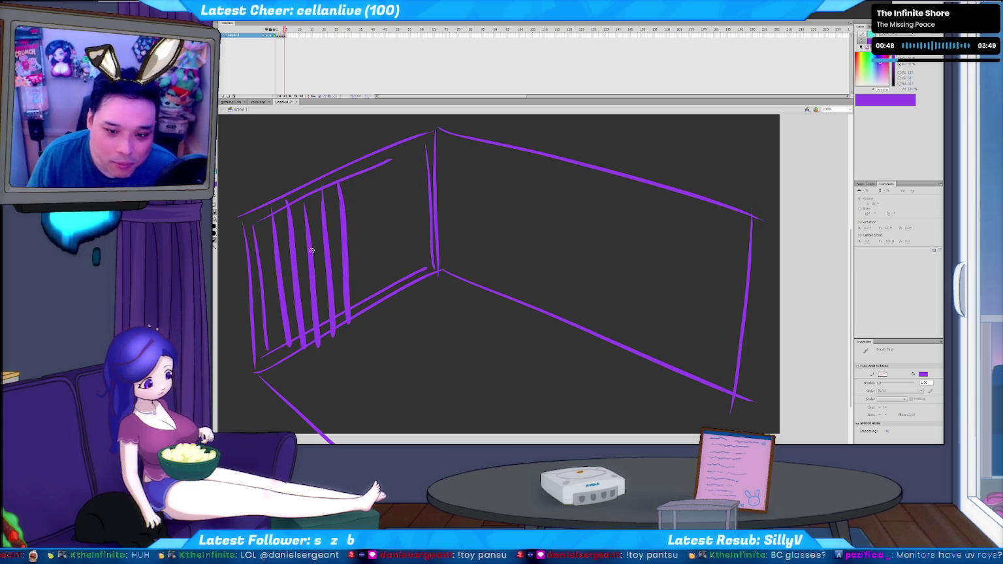
pyautogui.hotkey('ctrl', 'z')
pyautogui.hotkey('ctrl', 'z')
pyautogui.hotkey('ctrl', 'z')
pyautogui.hotkey('ctrl', 'z')
pyautogui.hotkey('ctrl', 'z')
pyautogui.hotkey('ctrl', 'z')
pyautogui.moveTo(467, 232); pyautogui.dragTo(359, 269)
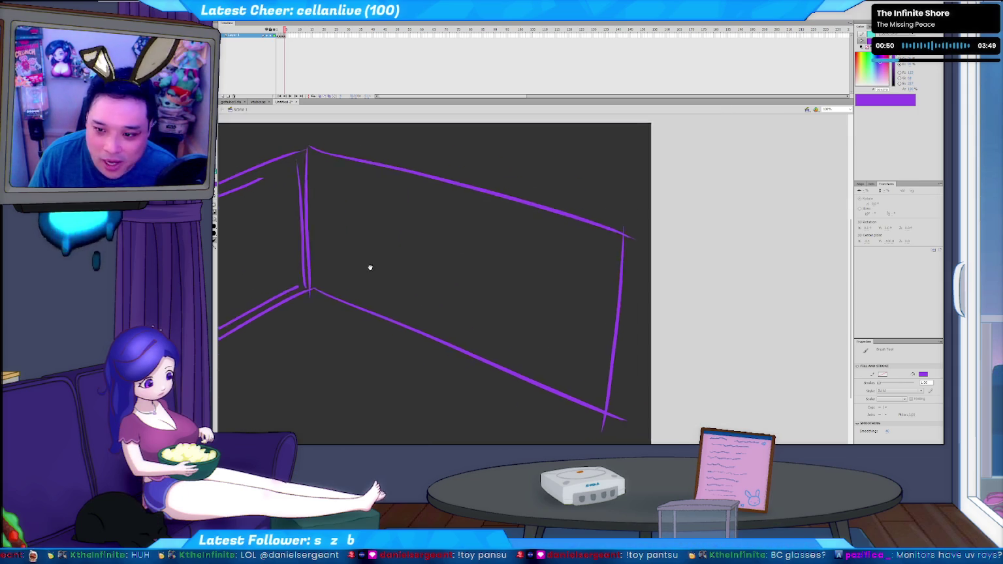
# Brush a tall rectangle beside the stage and fill it with three rows of small ovals.
pyautogui.moveTo(604, 252); pyautogui.dragTo(593, 169)
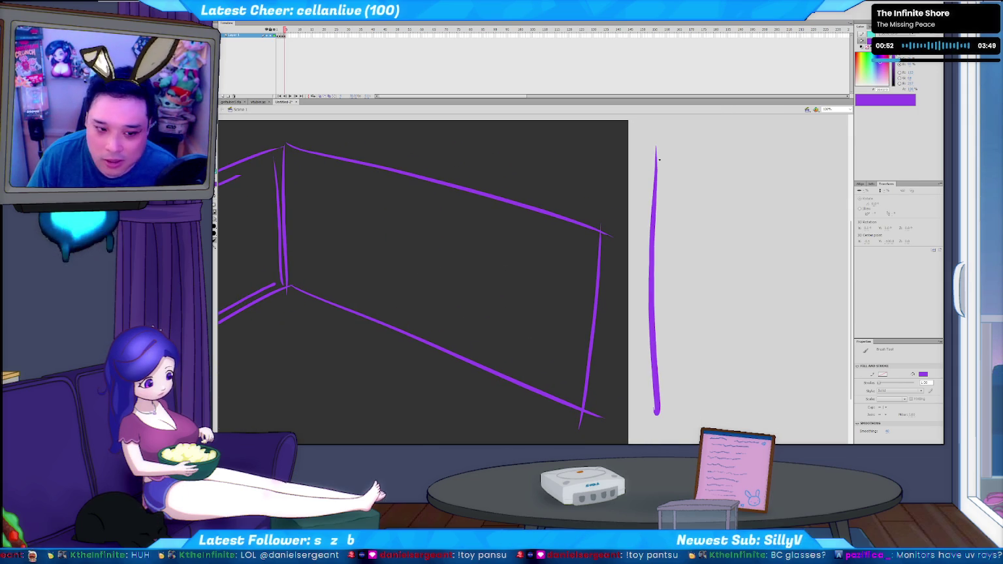
pyautogui.moveTo(656, 158); pyautogui.dragTo(751, 392)
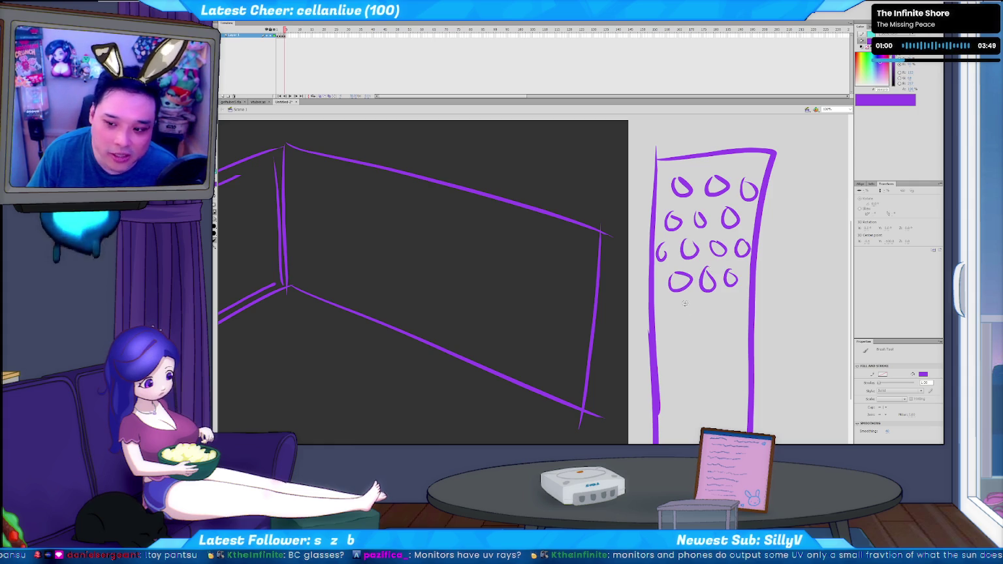
pyautogui.moveTo(691, 300); pyautogui.dragTo(717, 300)
pyautogui.moveTo(740, 298); pyautogui.dragTo(736, 299)
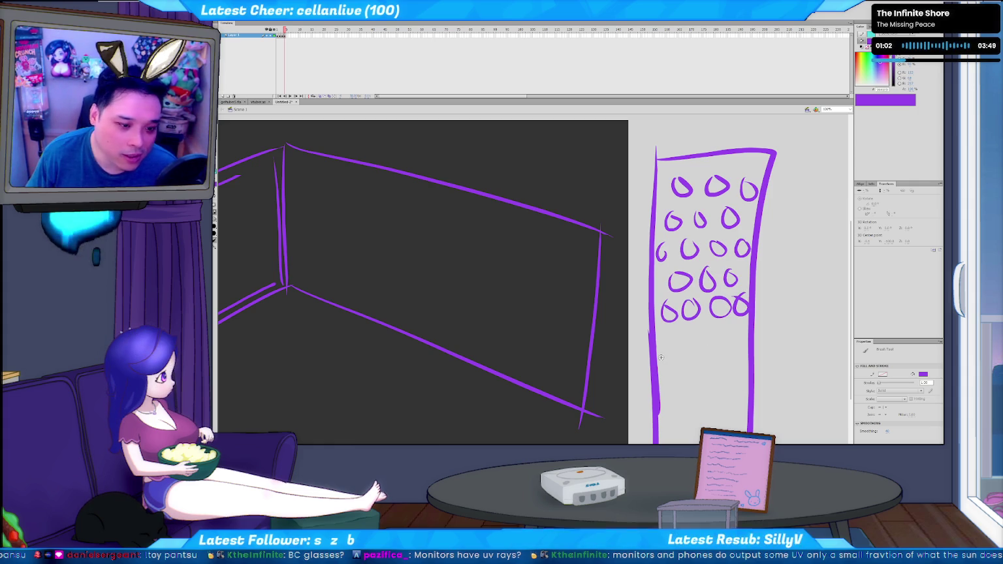
pyautogui.moveTo(704, 331); pyautogui.dragTo(700, 333)
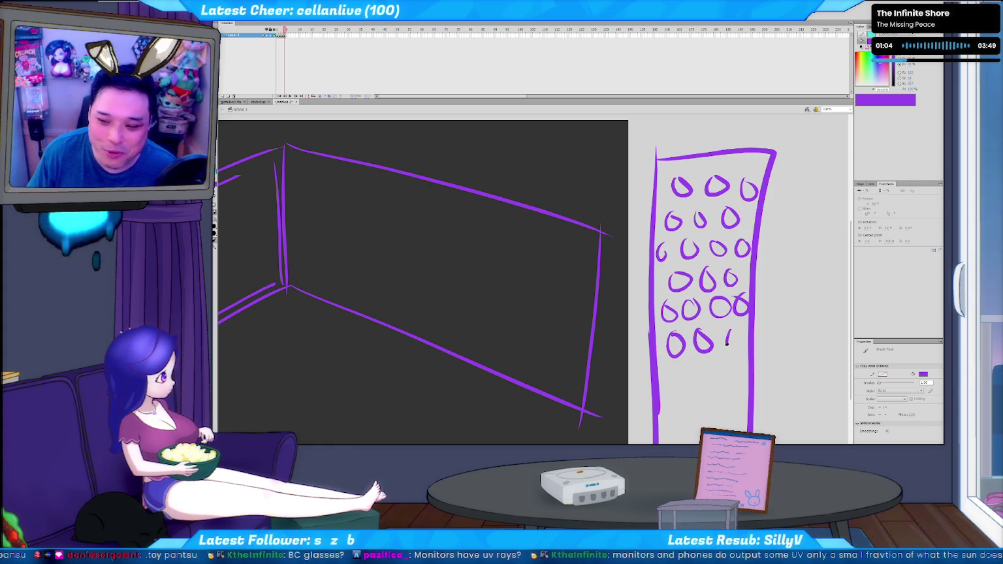
pyautogui.moveTo(679, 380); pyautogui.dragTo(691, 367)
pyautogui.moveTo(718, 366); pyautogui.dragTo(727, 378)
pyautogui.moveTo(666, 402); pyautogui.dragTo(705, 400)
pyautogui.moveTo(745, 399); pyautogui.dragTo(742, 404)
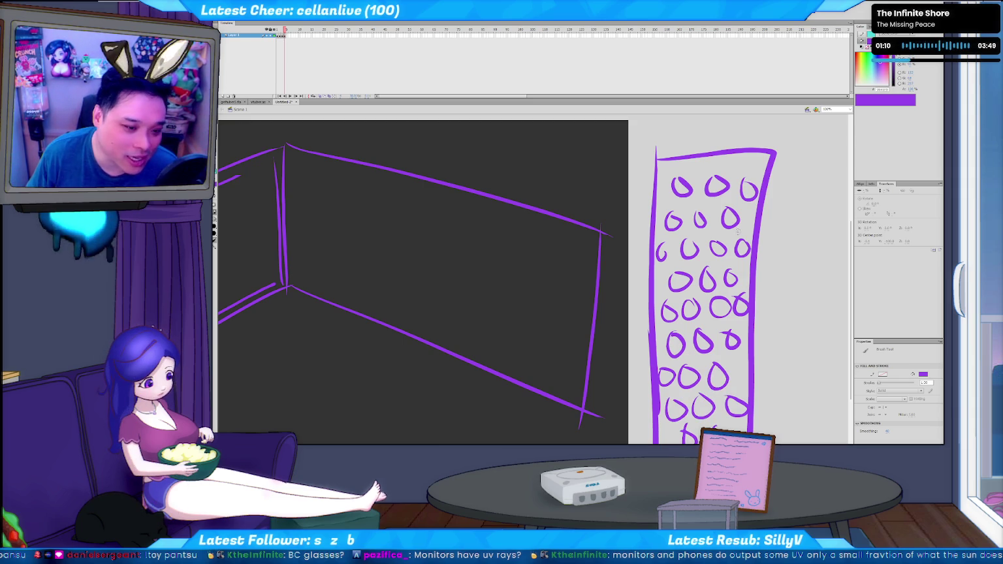
pyautogui.moveTo(466, 308); pyautogui.dragTo(661, 278)
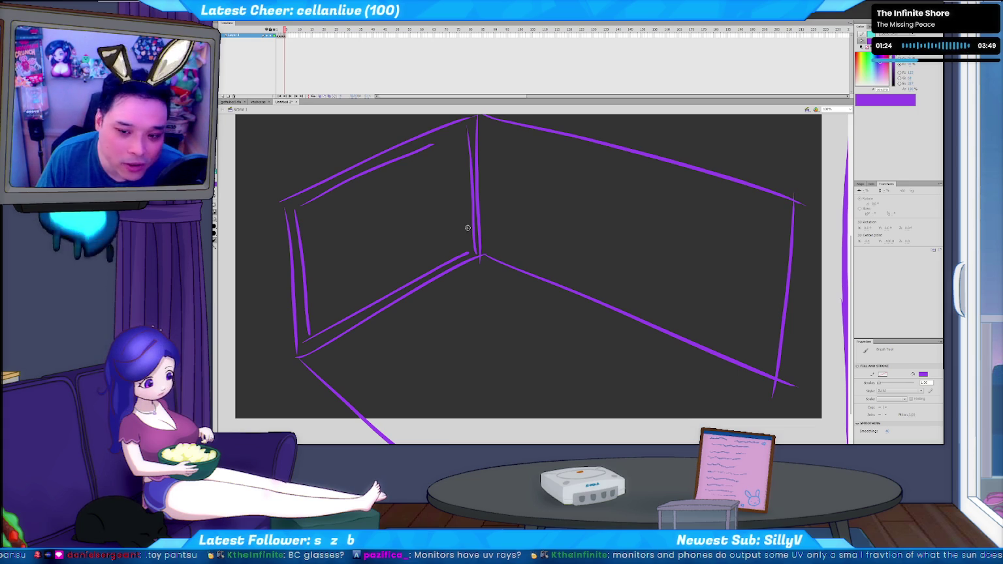
# After undoing trial floor strokes, outline a rug on the floor near the corner.
pyautogui.moveTo(499, 220)
pyautogui.mouseDown()
pyautogui.moveTo(419, 279)
pyautogui.moveTo(680, 412)
pyautogui.mouseUp()
pyautogui.hotkey('ctrl', 'z')
pyautogui.hotkey('ctrl', 'z')
pyautogui.hotkey('ctrl', 'z')
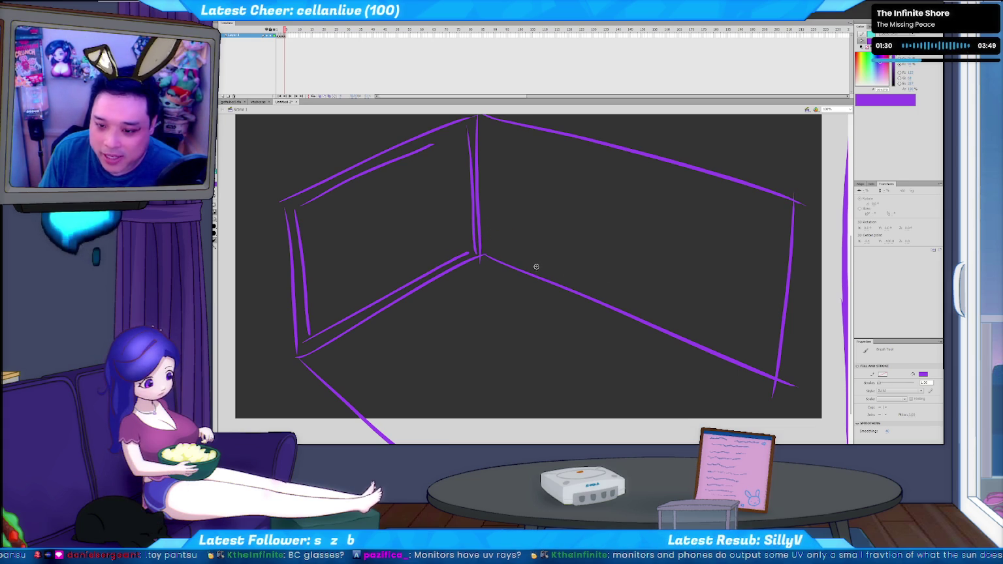
pyautogui.moveTo(492, 240); pyautogui.dragTo(483, 252)
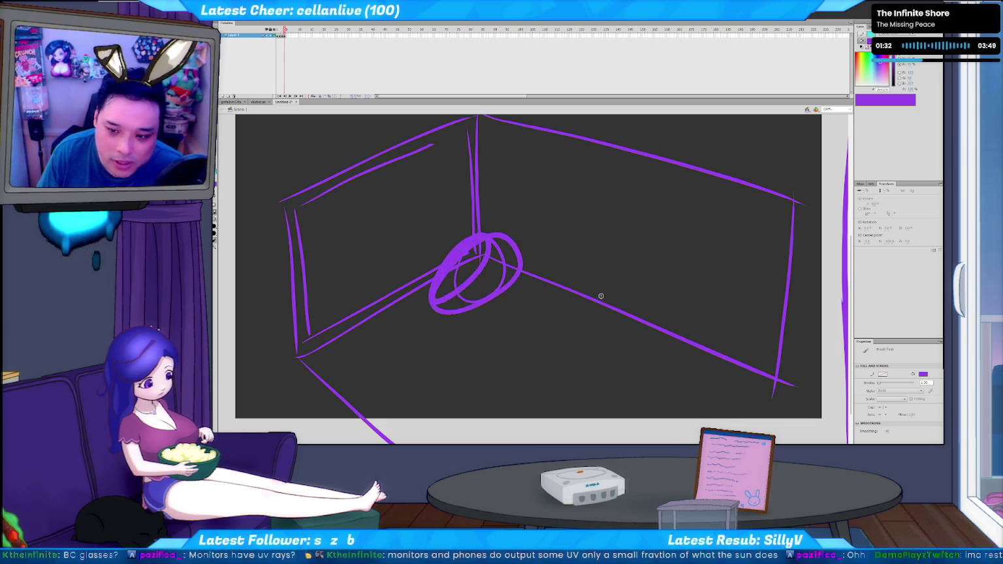
pyautogui.hotkey('ctrl', 'z')
pyautogui.moveTo(571, 275); pyautogui.dragTo(553, 292)
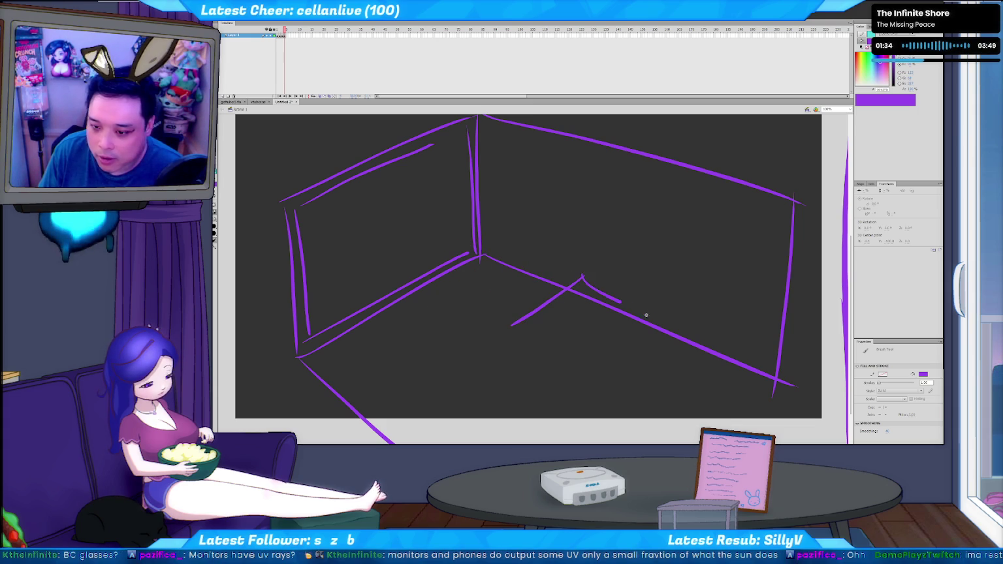
pyautogui.moveTo(588, 263)
pyautogui.mouseDown()
pyautogui.moveTo(515, 326)
pyautogui.moveTo(739, 320)
pyautogui.mouseUp()
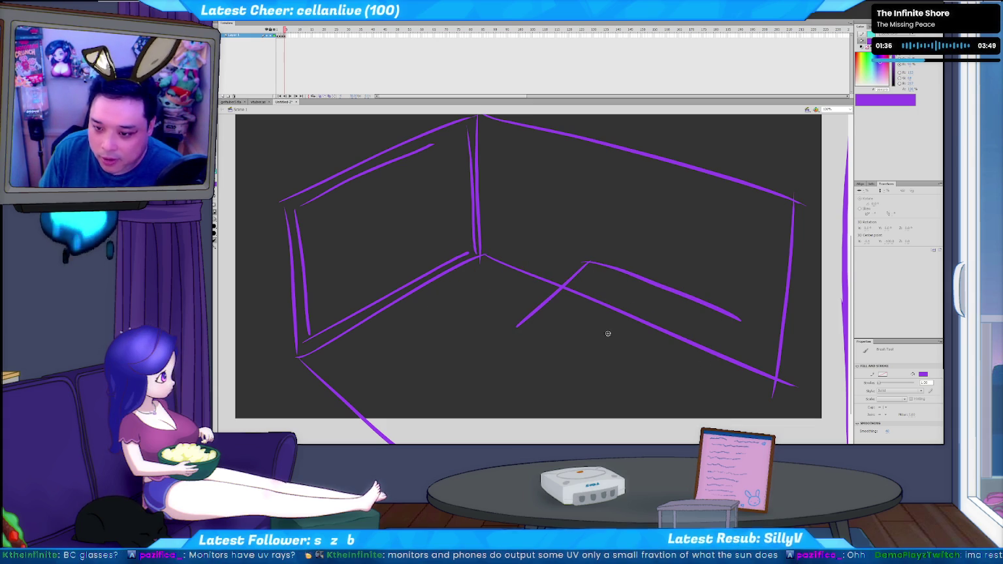
pyautogui.moveTo(528, 329); pyautogui.dragTo(619, 376)
pyautogui.moveTo(739, 319); pyautogui.dragTo(677, 400)
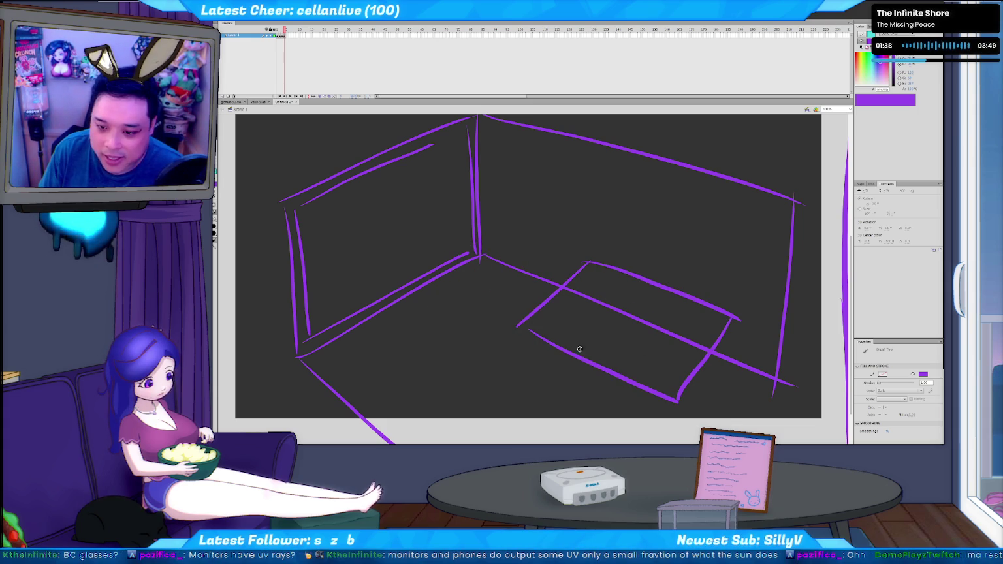
# Sketch a small box shape with top, side and bottom edges on the rug.
pyautogui.press('v')
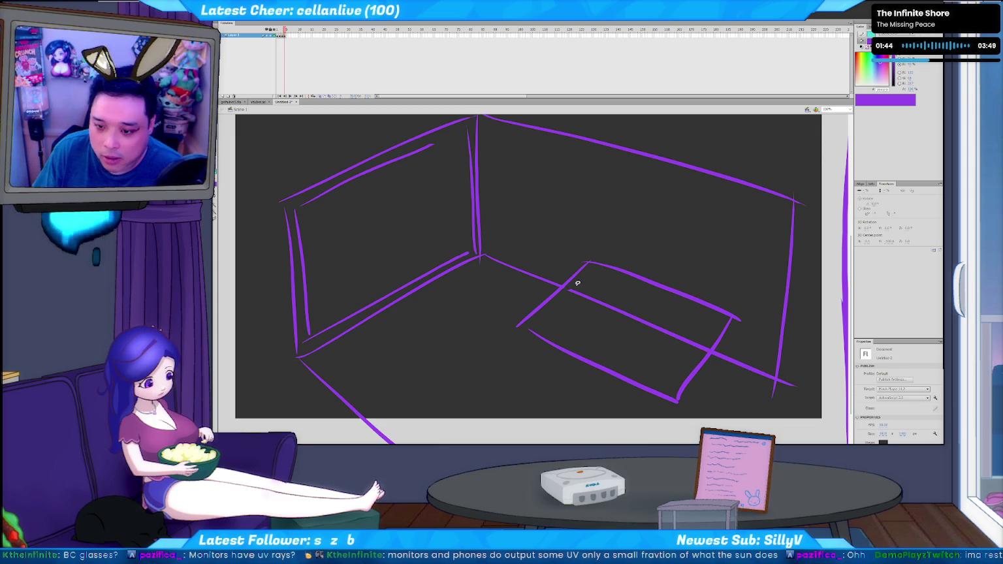
pyautogui.press('b')
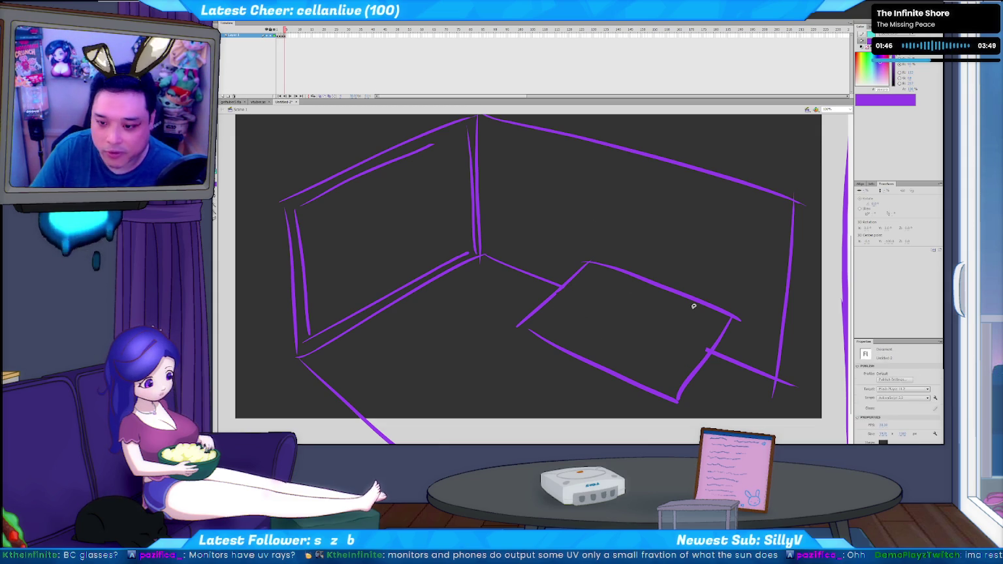
pyautogui.moveTo(618, 282)
pyautogui.mouseDown()
pyautogui.moveTo(626, 243)
pyautogui.moveTo(672, 267)
pyautogui.mouseUp()
pyautogui.hotkey('ctrl', 'z')
pyautogui.hotkey('ctrl', 'z')
pyautogui.moveTo(601, 296); pyautogui.dragTo(610, 269)
pyautogui.moveTo(609, 256); pyautogui.dragTo(659, 269)
pyautogui.moveTo(601, 299); pyautogui.dragTo(712, 345)
pyautogui.moveTo(718, 307); pyautogui.dragTo(705, 339)
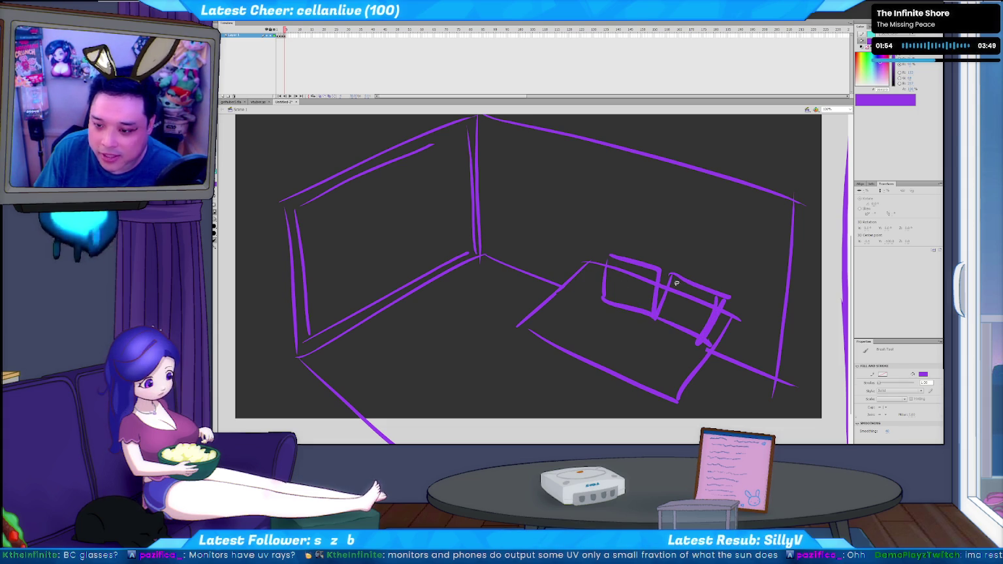
# Reshape the cushion strokes, then draw a small round chair seat with leg and base.
pyautogui.press('v')
pyautogui.moveTo(651, 272); pyautogui.dragTo(699, 316)
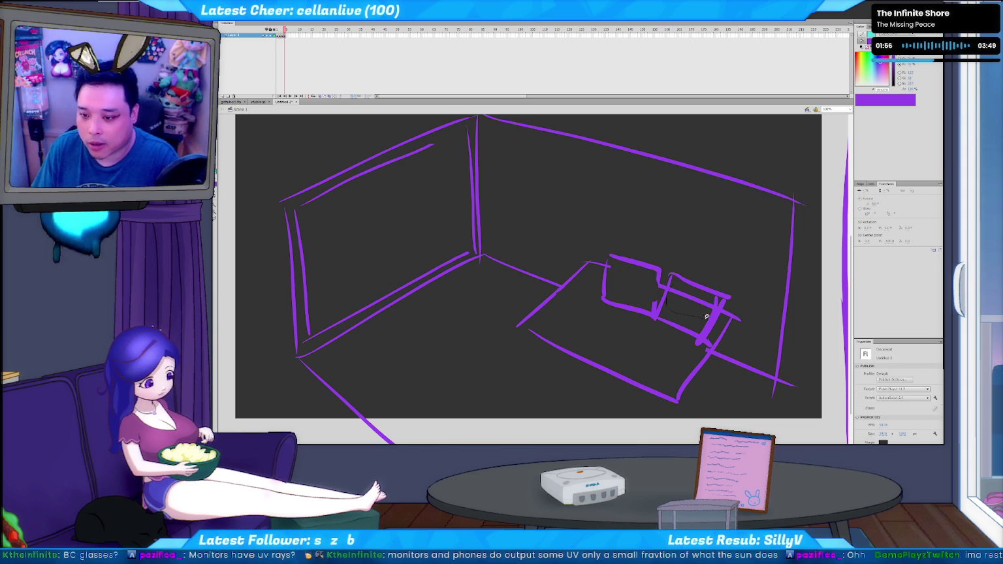
pyautogui.press('b')
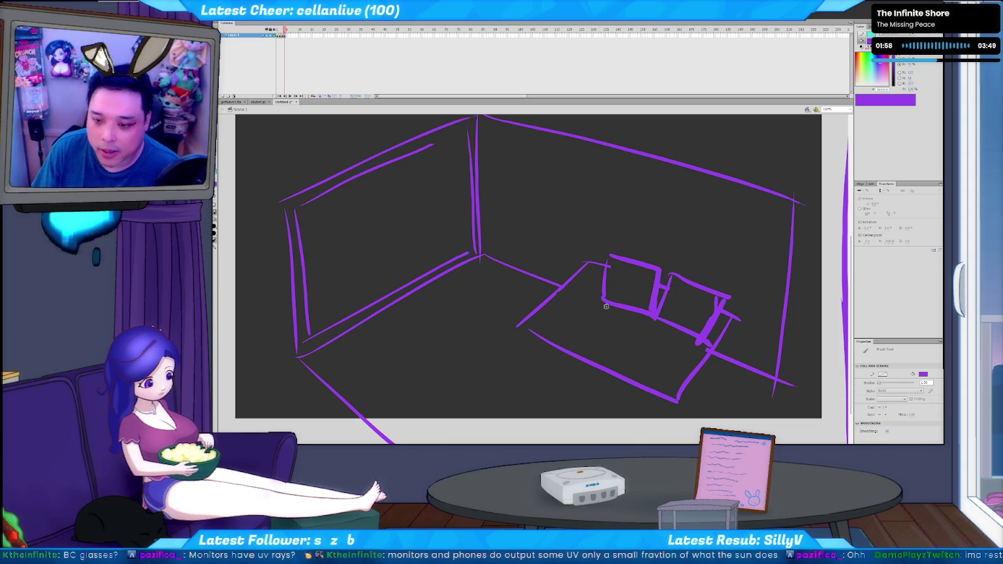
pyautogui.hotkey('ctrl', 'z')
pyautogui.moveTo(580, 319)
pyautogui.mouseDown()
pyautogui.moveTo(549, 410)
pyautogui.moveTo(588, 412)
pyautogui.mouseUp()
pyautogui.moveTo(572, 380); pyautogui.dragTo(569, 400)
pyautogui.moveTo(626, 359)
pyautogui.mouseDown()
pyautogui.moveTo(569, 385)
pyautogui.moveTo(603, 342)
pyautogui.moveTo(612, 301)
pyautogui.mouseUp()
pyautogui.hotkey('ctrl', 'z')
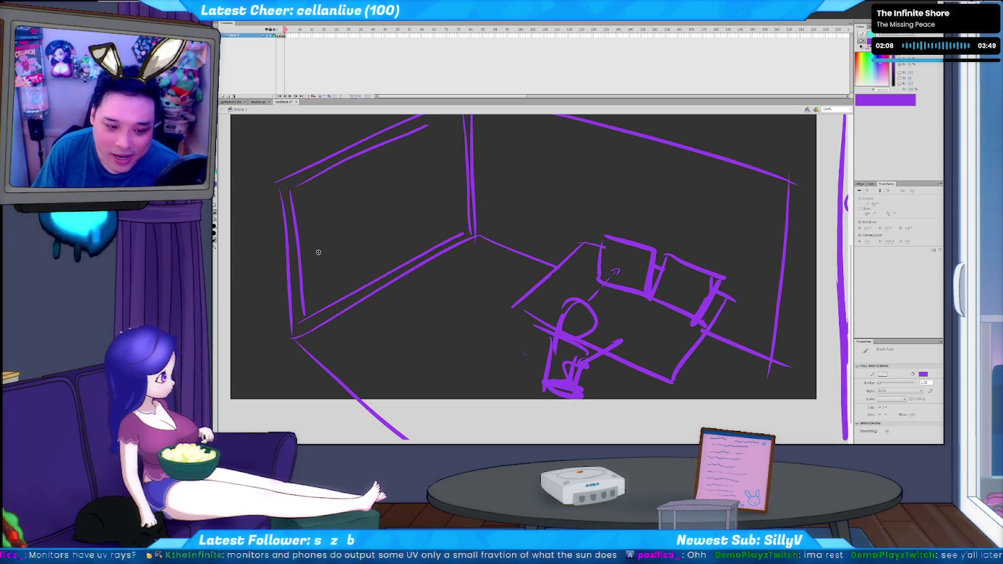
pyautogui.click(216, 190)
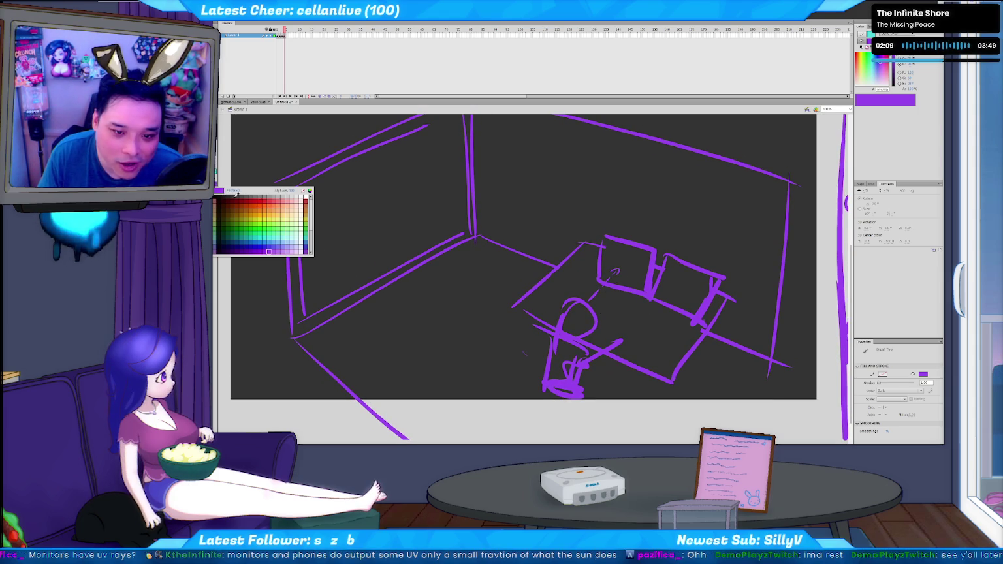
# Switch to orange and brush a light beam from the left toward the sofa.
pyautogui.click(274, 218)
pyautogui.moveTo(244, 215); pyautogui.dragTo(463, 244)
pyautogui.moveTo(524, 248); pyautogui.dragTo(611, 257)
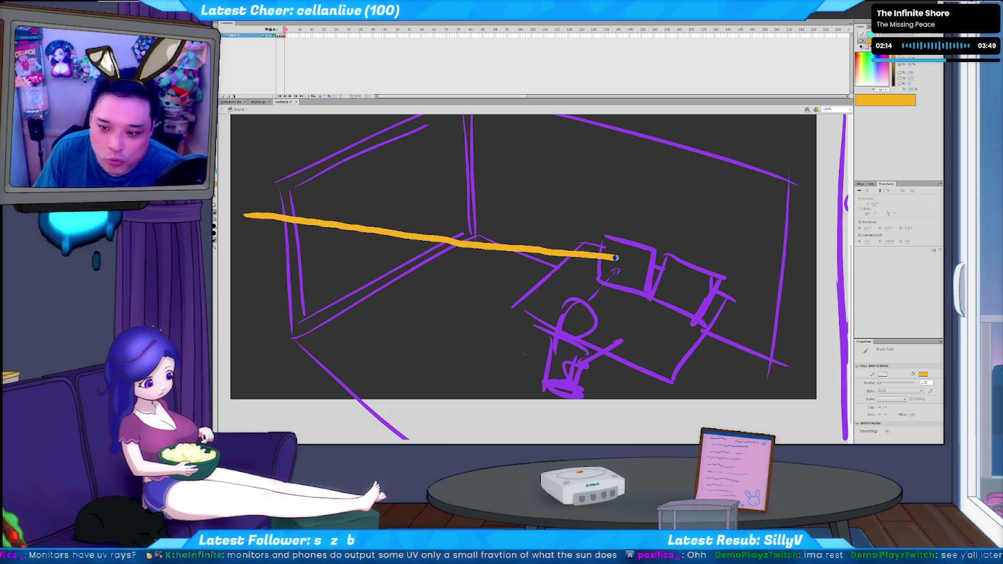
pyautogui.moveTo(585, 298); pyautogui.dragTo(577, 309)
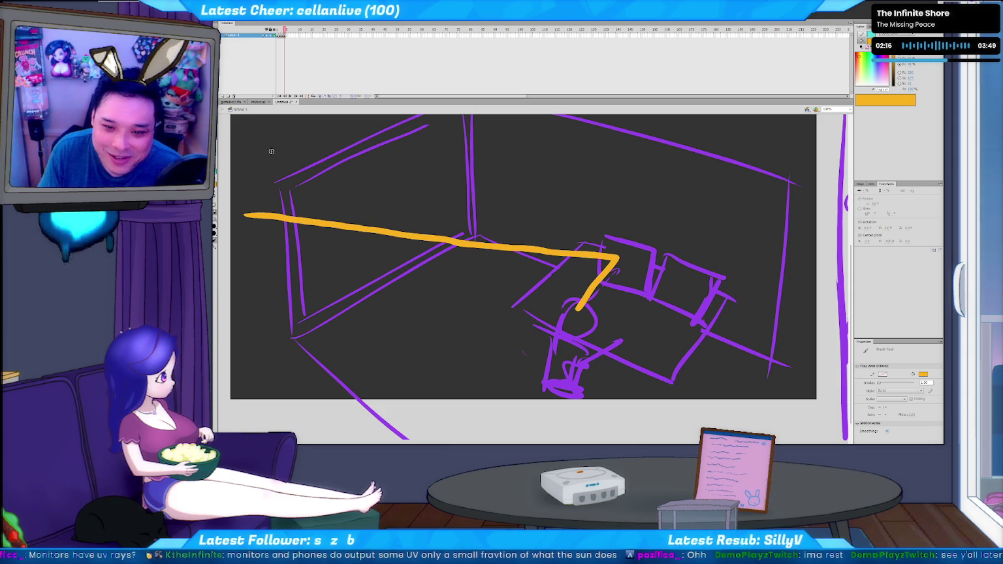
pyautogui.hotkey('ctrl', 'z')
# Redraw two parallel horizontal orange beams across the room to the sofa.
pyautogui.moveTo(242, 284); pyautogui.dragTo(418, 261)
pyautogui.hotkey('ctrl', 'z')
pyautogui.moveTo(267, 264); pyautogui.dragTo(600, 271)
pyautogui.moveTo(261, 248); pyautogui.dragTo(599, 267)
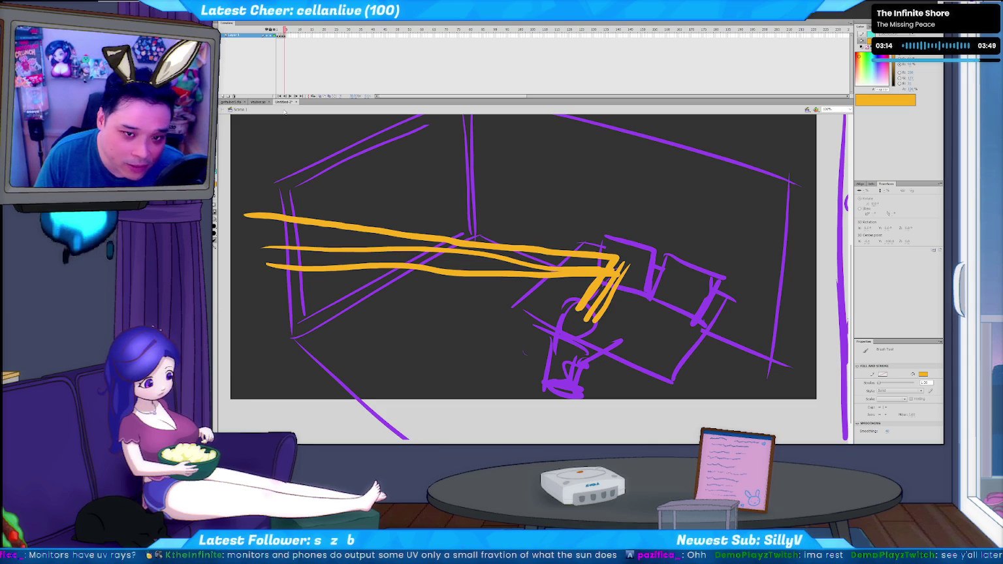
pyautogui.click(235, 103)
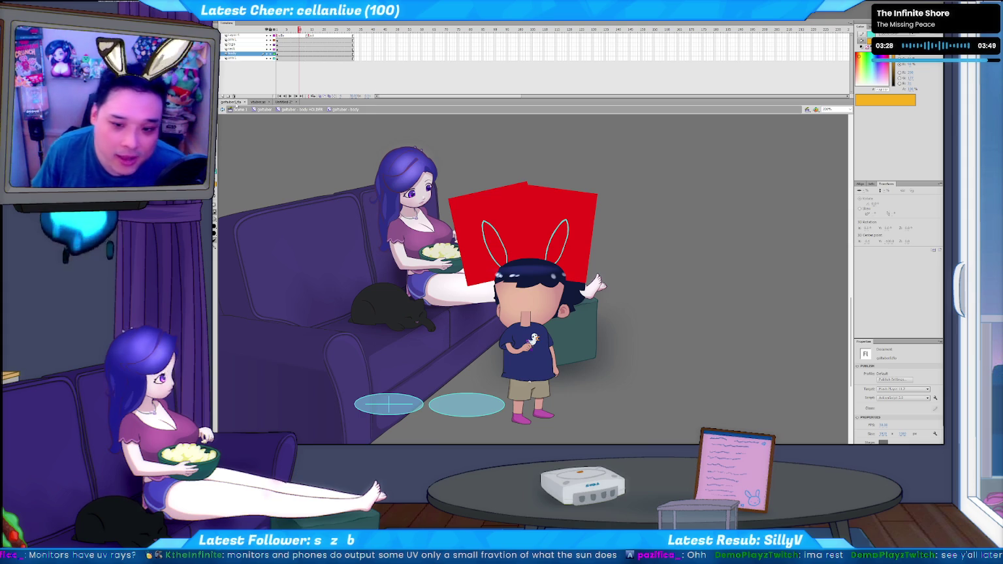
# Show the vtuber.as ActionScript code for the gaftuber scene.
pyautogui.click(258, 102)
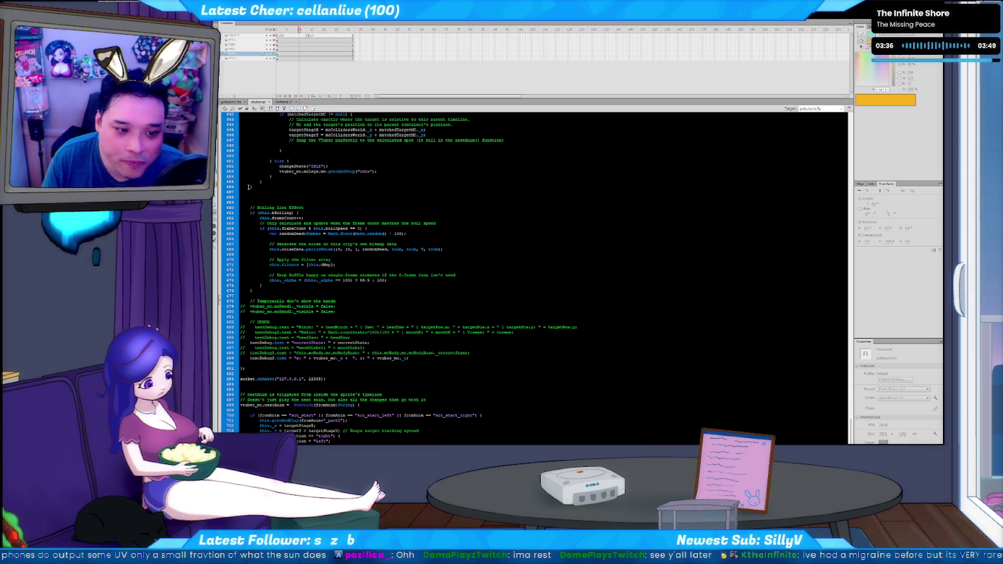
# Return from vtuber.as to the gaftuber stage and select the Brush tool.
pyautogui.click(232, 102)
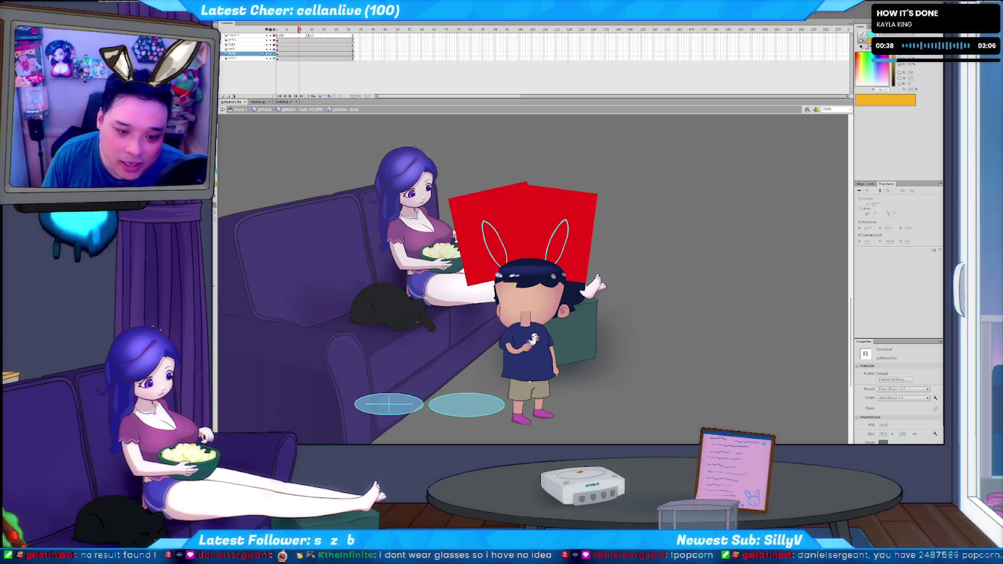
pyautogui.press('b')
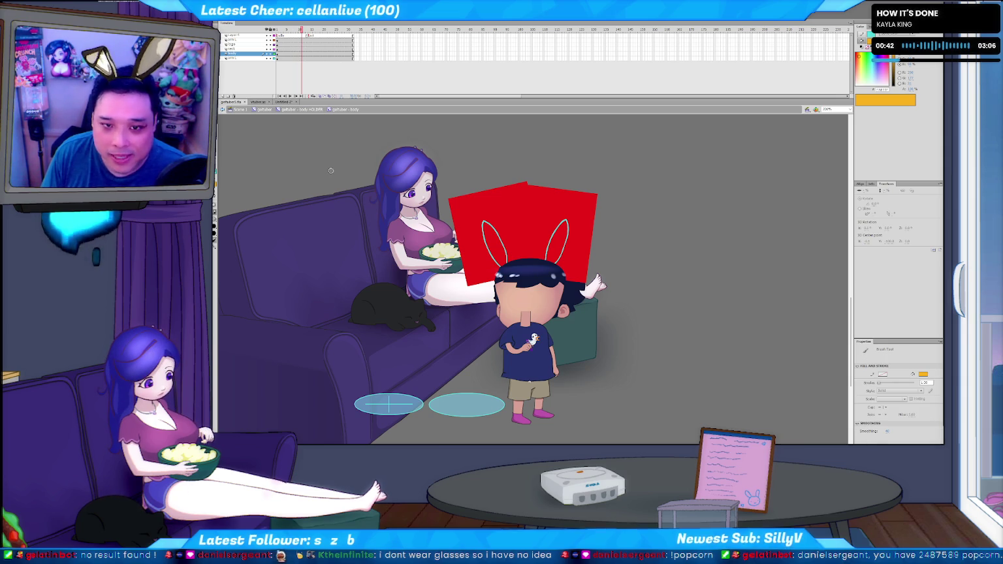
pyautogui.press('.')
pyautogui.press('v')
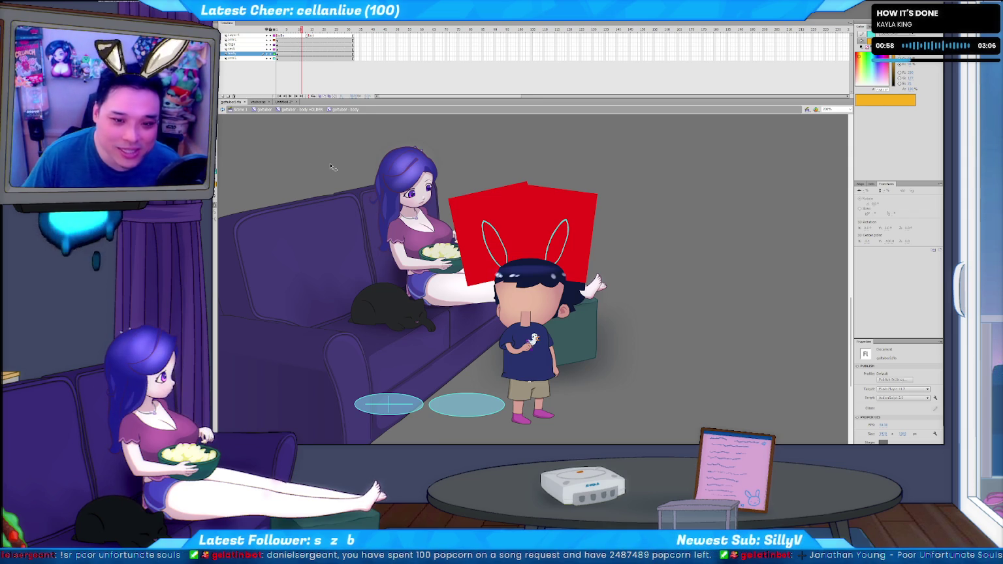
pyautogui.click(289, 103)
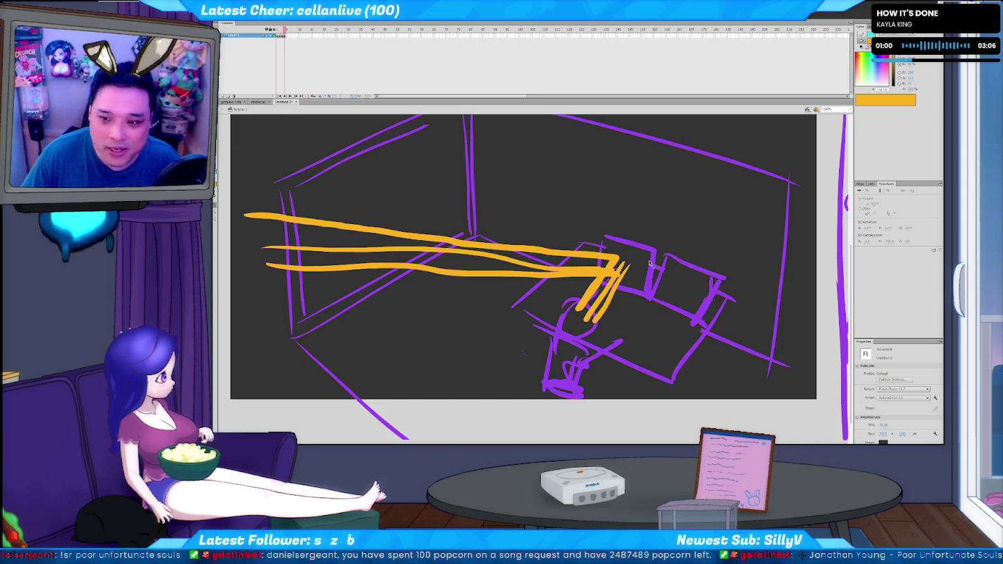
# Scroll across the room sketch, then view vtuber.as near code line 687.
pyautogui.hscroll(1, 653, 228)
pyautogui.hscroll(4, 733, 193)
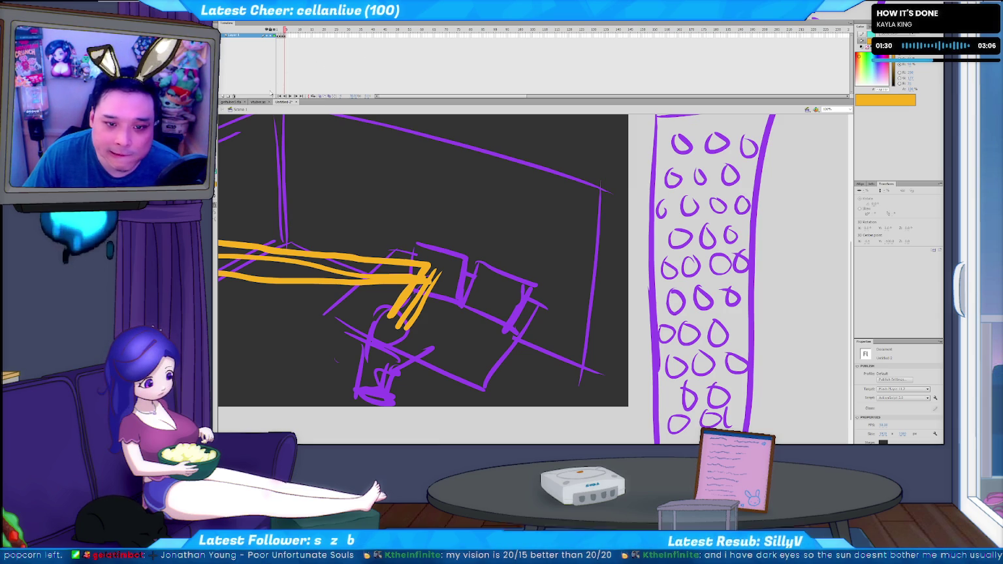
pyautogui.click(258, 101)
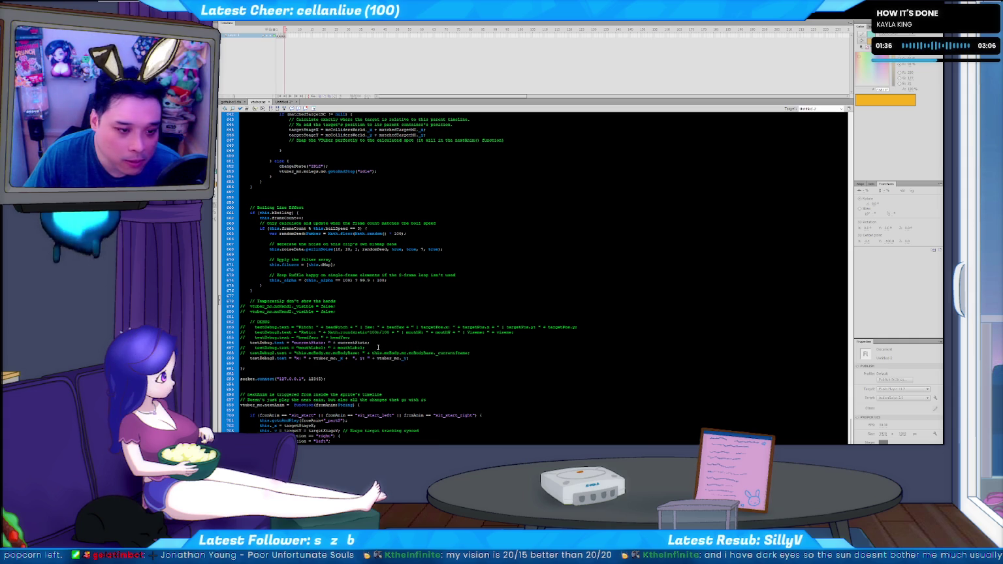
pyautogui.click(377, 346)
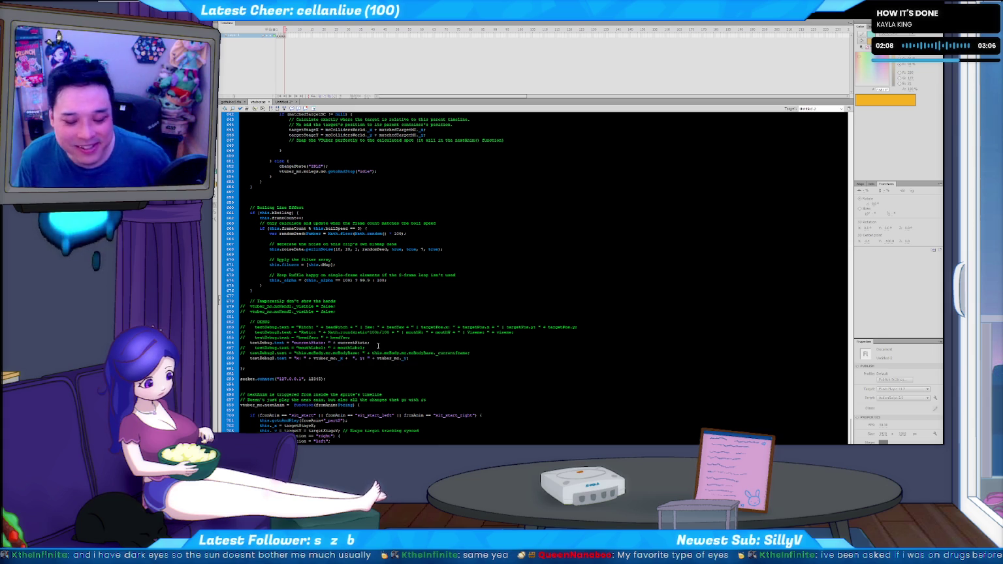
# Place the cursor at the end of line 687, then return to the Untitled-2 sketch.
pyautogui.click(377, 346)
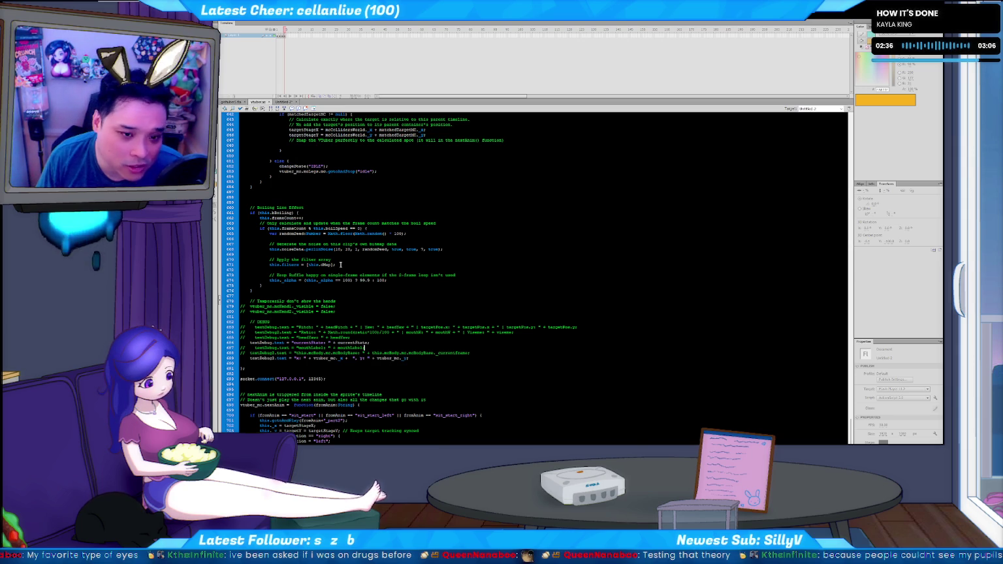
pyautogui.click(284, 102)
# Try orange diagonal and scribble strokes at the lower left, undoing them.
pyautogui.moveTo(417, 334); pyautogui.dragTo(639, 336)
pyautogui.press('b')
pyautogui.moveTo(343, 173); pyautogui.dragTo(465, 320)
pyautogui.moveTo(339, 194)
pyautogui.mouseDown()
pyautogui.moveTo(367, 411)
pyautogui.moveTo(398, 331)
pyautogui.moveTo(470, 318)
pyautogui.moveTo(348, 360)
pyautogui.mouseUp()
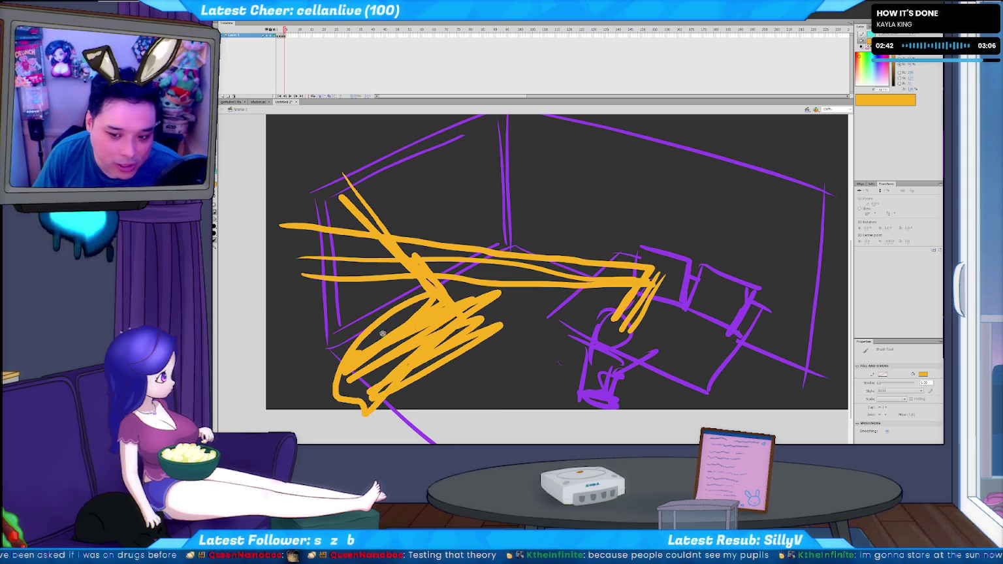
pyautogui.hotkey('ctrl', 'z')
pyautogui.hotkey('ctrl', 'z')
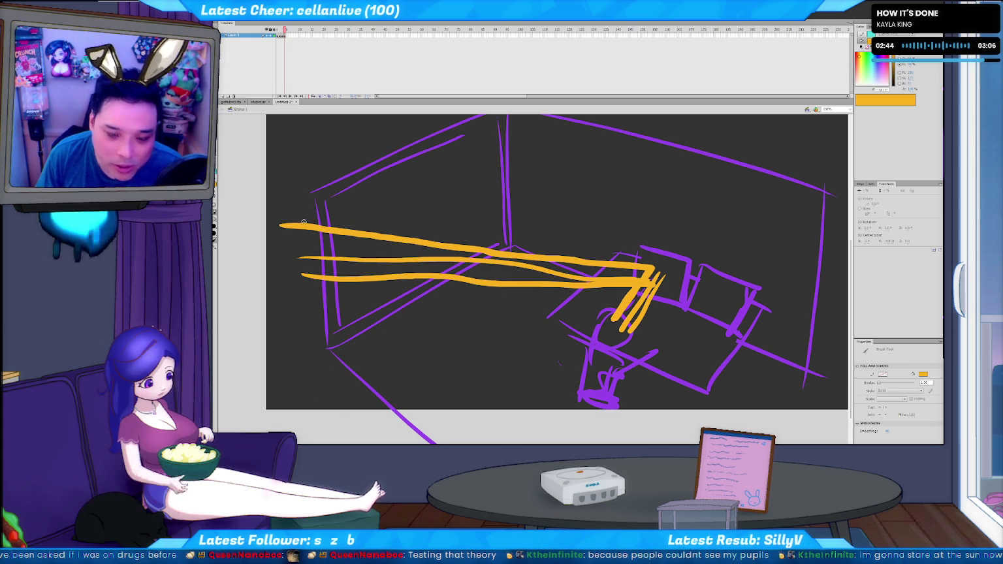
pyautogui.moveTo(271, 159)
pyautogui.mouseDown()
pyautogui.moveTo(328, 124)
pyautogui.moveTo(379, 138)
pyautogui.moveTo(593, 416)
pyautogui.mouseUp()
pyautogui.hotkey('ctrl', 'z')
# Draw an orange light-source circle at left; undo the trial beam and thin top-beam stroke.
pyautogui.hotkey('ctrl', 'z')
pyautogui.moveTo(275, 309); pyautogui.dragTo(287, 326)
pyautogui.hotkey('ctrl', 'z')
pyautogui.moveTo(240, 269); pyautogui.dragTo(280, 312)
pyautogui.moveTo(405, 297); pyautogui.dragTo(724, 340)
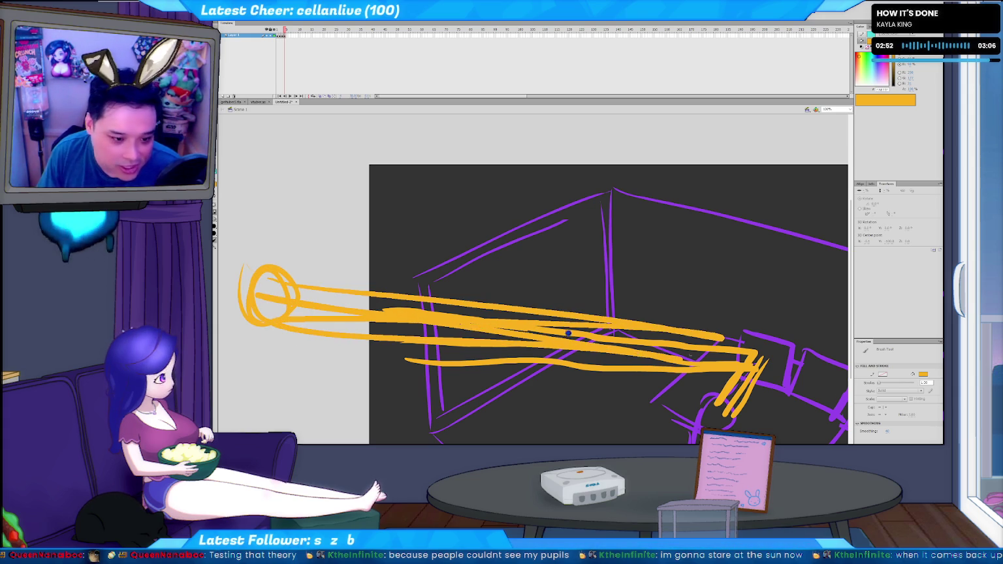
pyautogui.hotkey('ctrl', 'z')
pyautogui.hotkey('ctrl', 'z')
pyautogui.moveTo(521, 409); pyautogui.dragTo(450, 297)
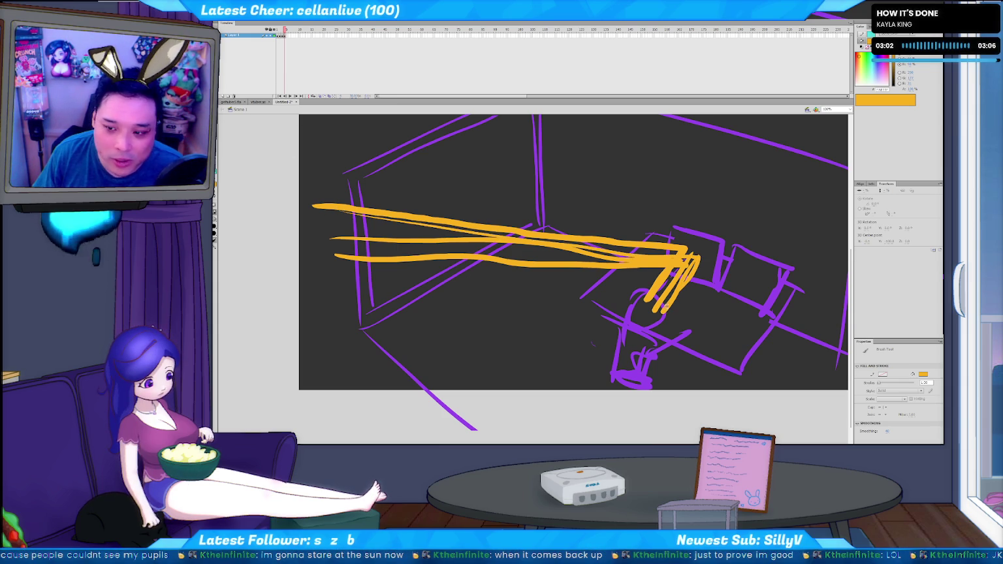
pyautogui.hotkey('ctrl', 'z')
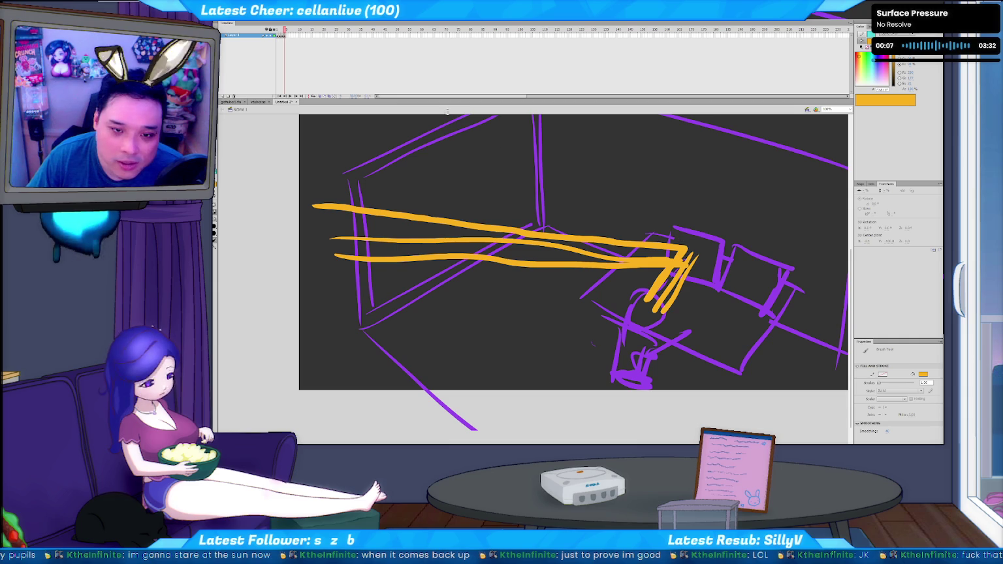
pyautogui.click(260, 103)
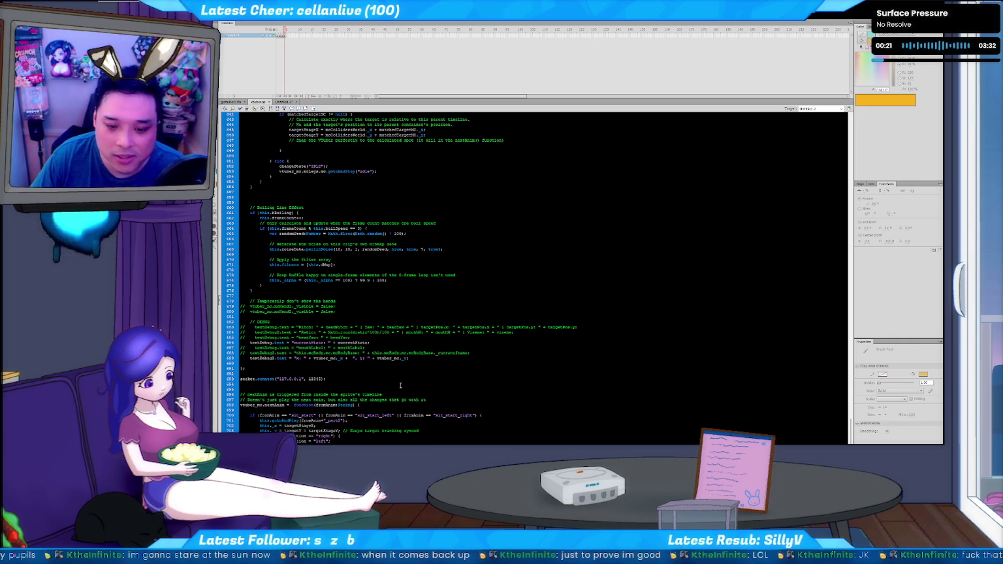
# Return to the gaftuber stage and deselect the body movie clip.
pyautogui.click(237, 103)
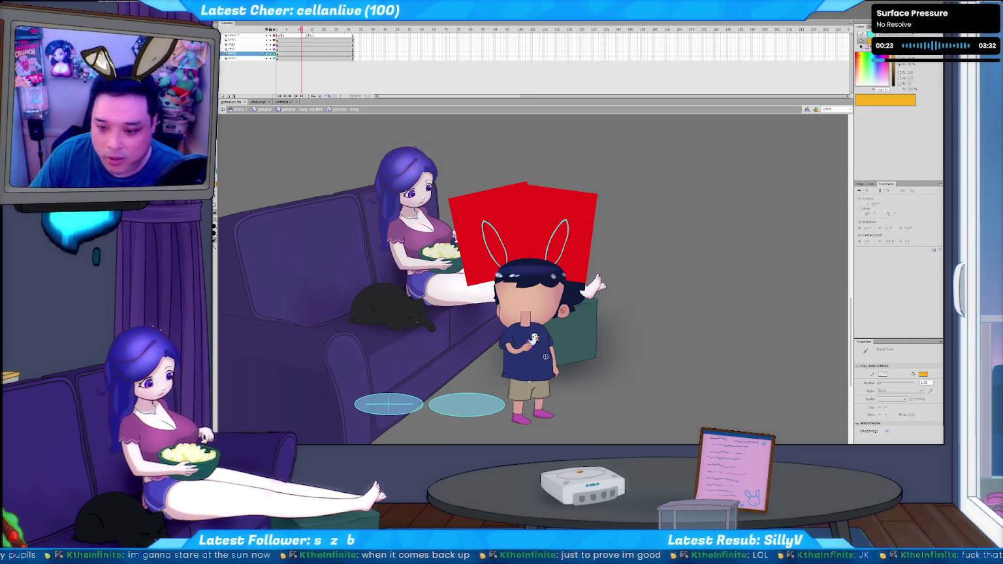
pyautogui.click(627, 371)
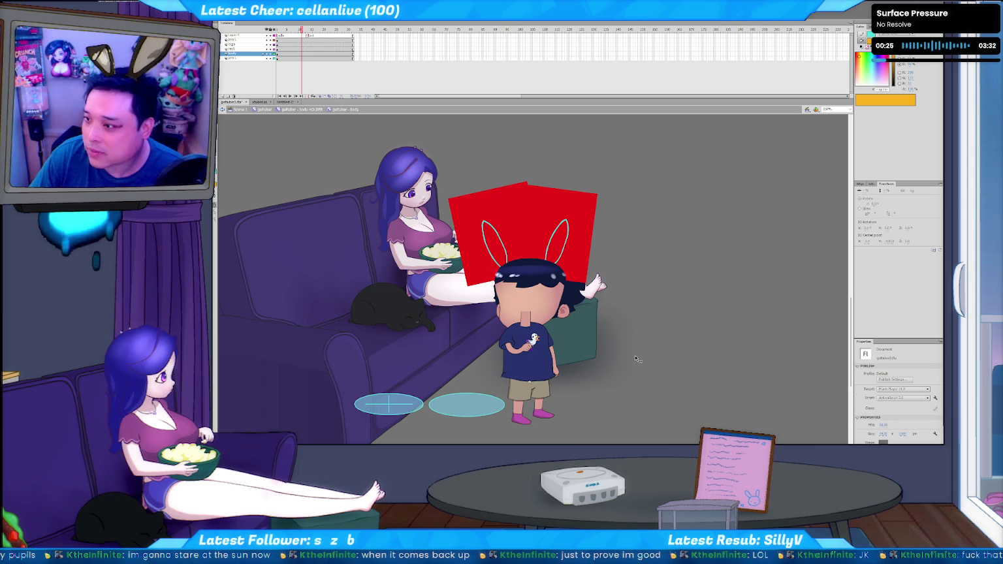